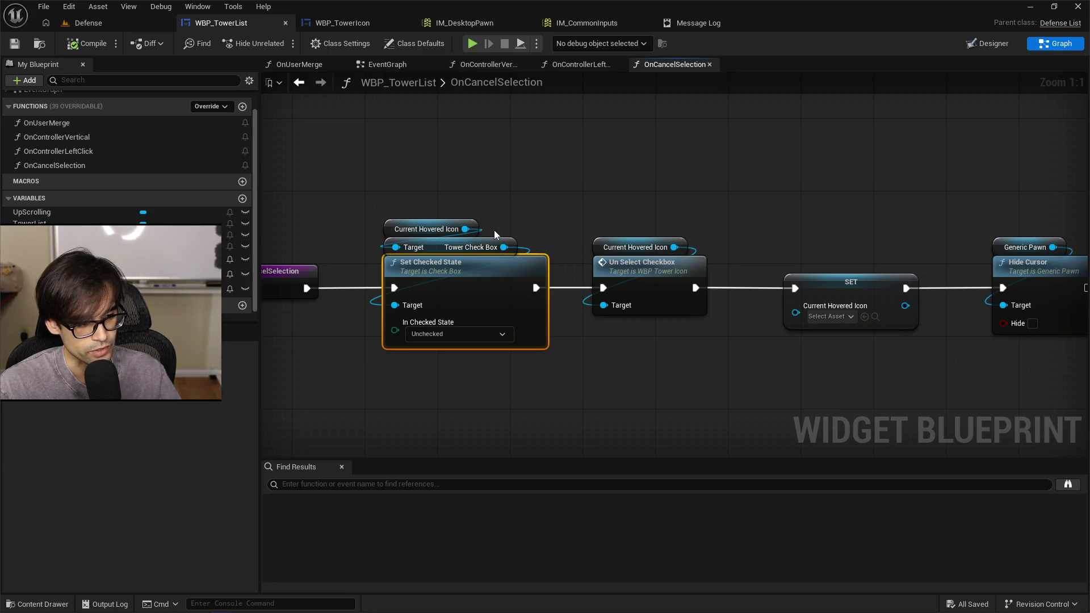
Push the Un Select Checkbox and SET nodes right and Set Checked State left.
mouse_move(422, 165)
left_mouse_down()
mouse_move(1055, 375)
mouse_move(1027, 398)
left_mouse_up()
left_click_drag(544, 309, 717, 309)
mouse_move(671, 213)
left_mouse_down()
mouse_move(860, 366)
mouse_move(847, 395)
left_mouse_up()
left_click_drag(781, 308, 600, 302)
left_click_drag(699, 249, 466, 245)
Move the downstream nodes further right and reposition the Set Checked State group near the entry node.
mouse_move(512, 204)
left_mouse_down()
mouse_move(918, 299)
mouse_move(1023, 373)
left_mouse_up()
left_click_drag(498, 348, 598, 347)
left_click_drag(583, 303, 739, 295)
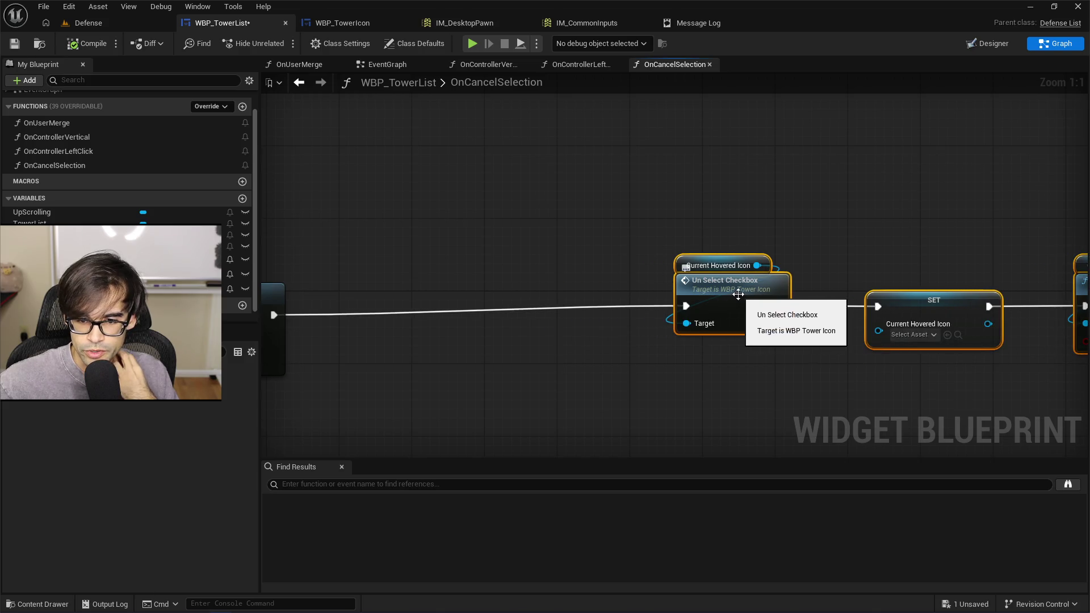
left_click_drag(455, 263, 589, 263)
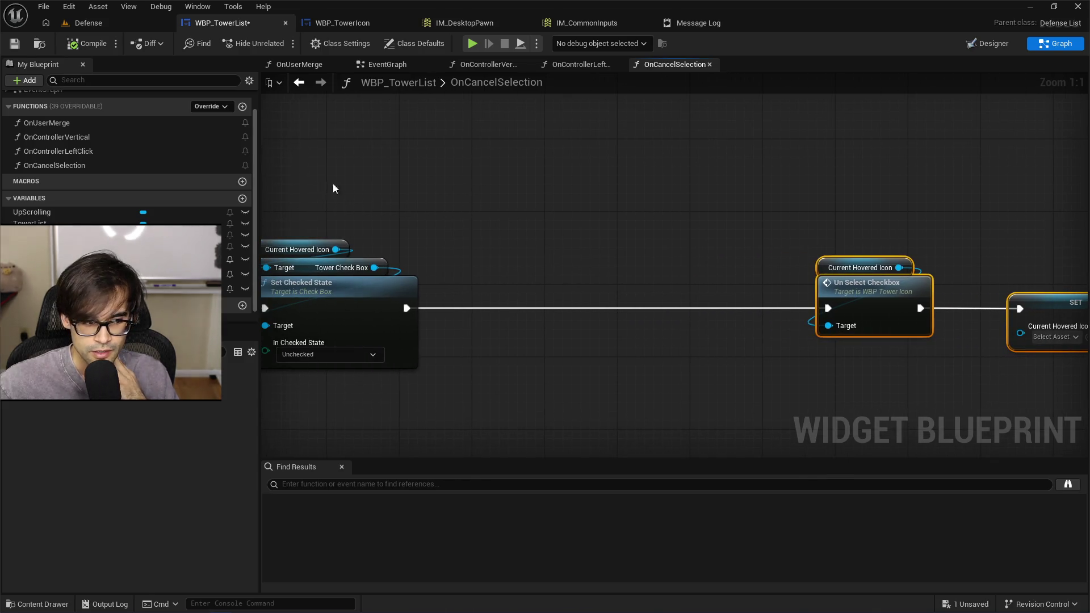
left_click_drag(327, 188, 471, 190)
mouse_move(349, 234)
left_mouse_down()
mouse_move(554, 390)
mouse_move(348, 245)
mouse_move(342, 234)
mouse_move(565, 390)
left_mouse_up()
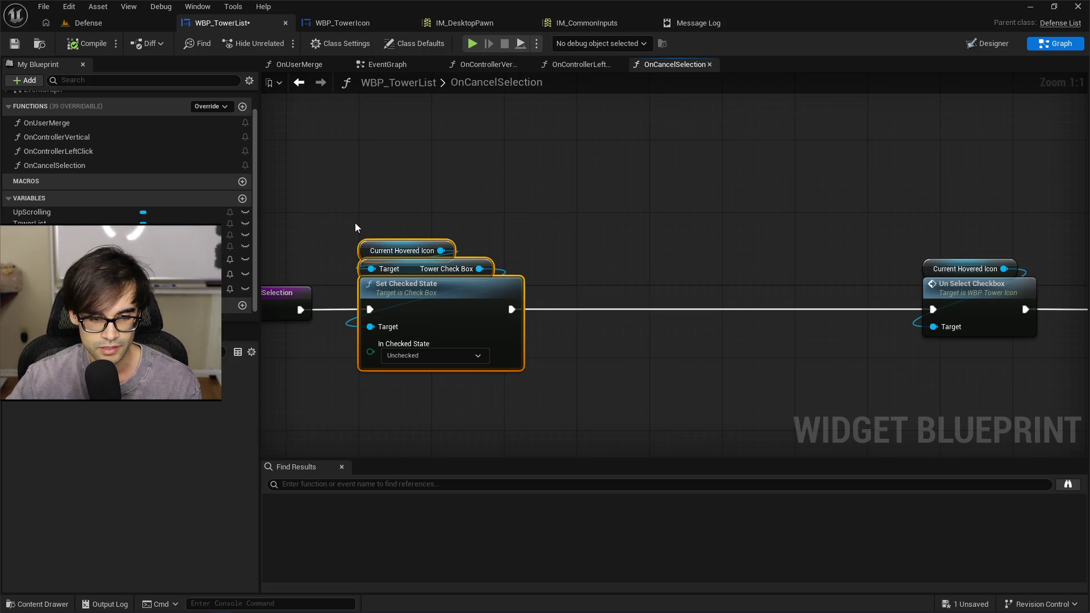
mouse_move(364, 216)
left_mouse_down()
mouse_move(487, 311)
mouse_move(515, 307)
left_mouse_up()
left_click(487, 202)
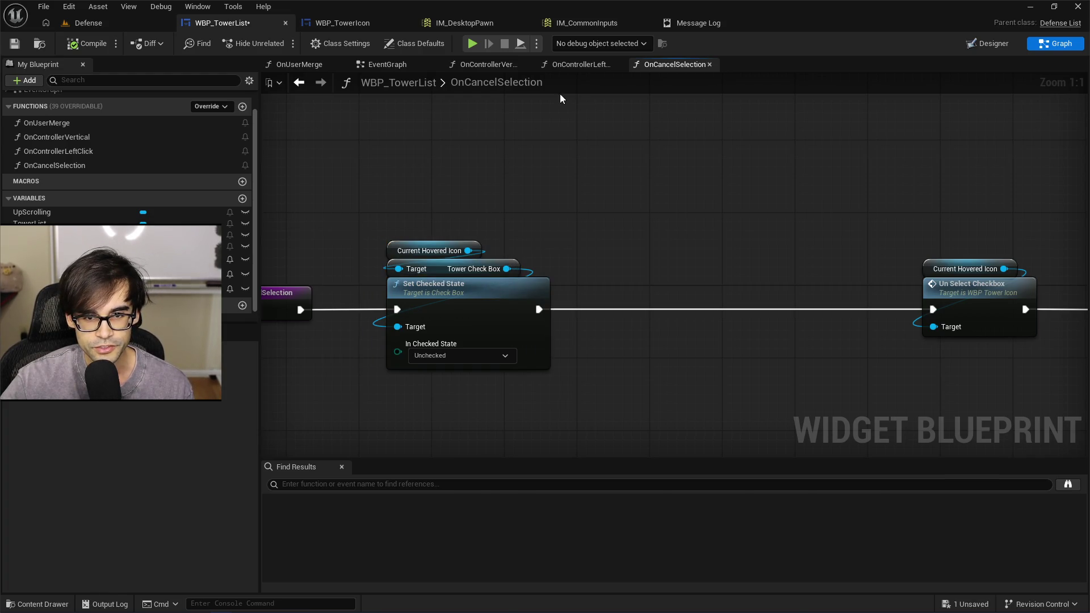
In OnControllerLeftClick, inspect and re-position the Current Hovered Icon getter.
left_click(575, 64)
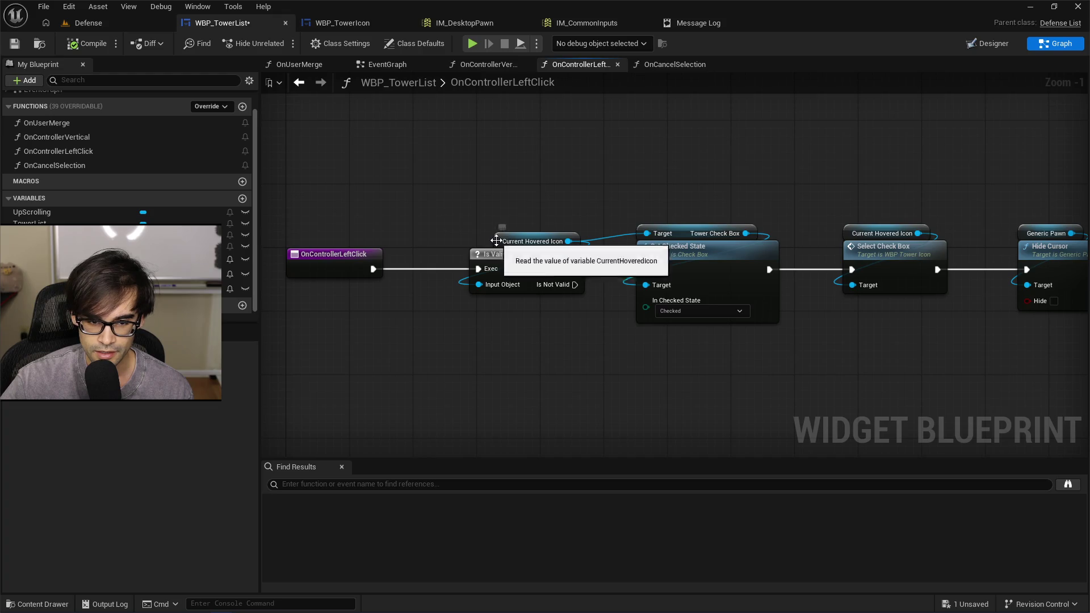
left_click(504, 245)
left_click(502, 207)
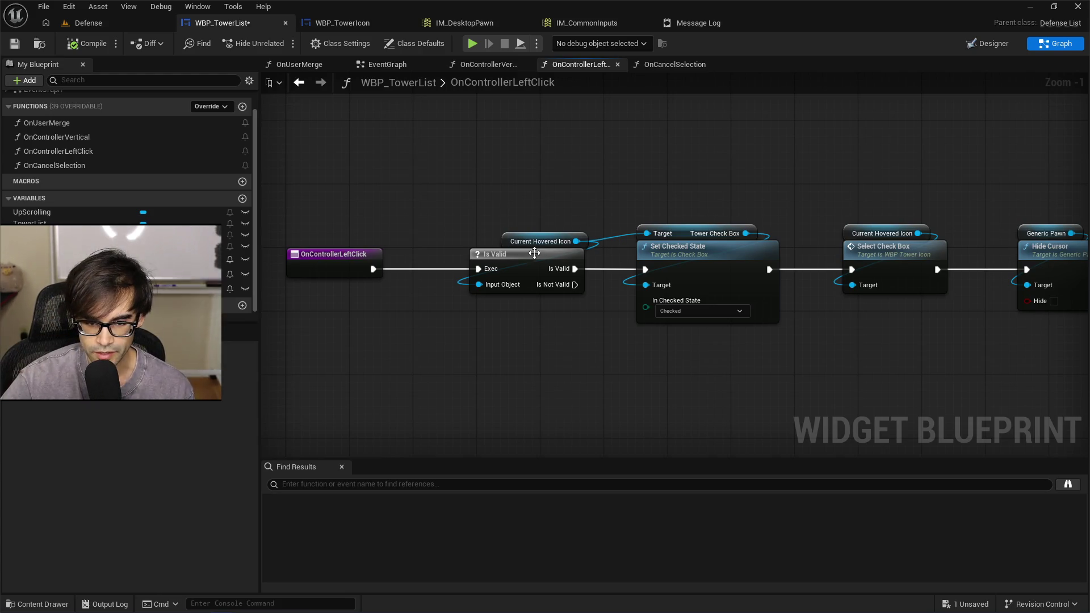
left_click_drag(514, 244, 502, 241)
left_click(523, 186)
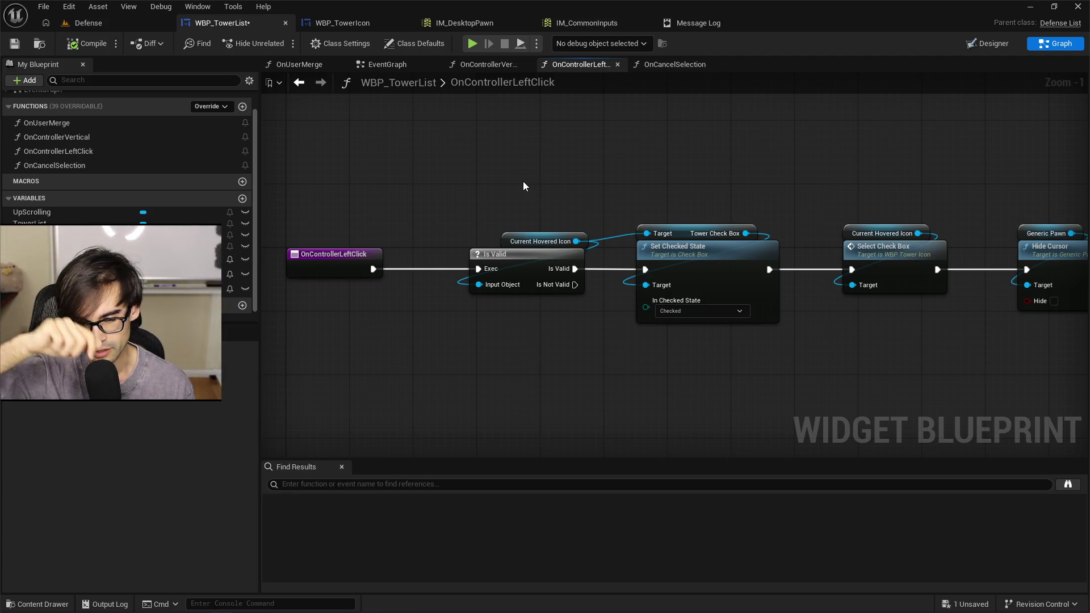
Review the whole Is Valid chain through Hide Cursor and save WBP_TowerList.
mouse_move(750, 189)
left_mouse_down()
mouse_move(518, 207)
mouse_move(731, 253)
mouse_move(1035, 383)
left_mouse_up()
left_click(1023, 371)
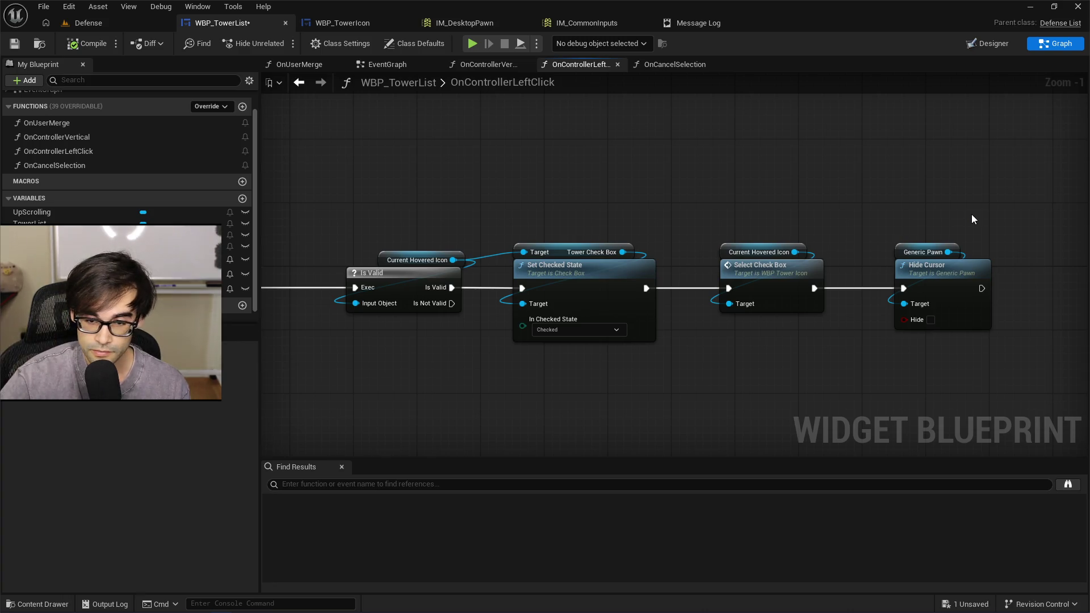
mouse_move(1052, 204)
left_mouse_down()
mouse_move(479, 390)
mouse_move(297, 394)
mouse_move(369, 385)
mouse_move(306, 396)
mouse_move(411, 347)
mouse_move(1068, 239)
mouse_move(335, 383)
left_mouse_up()
scroll(411, 348, "down", 2)
scroll(669, 365, "up", 3)
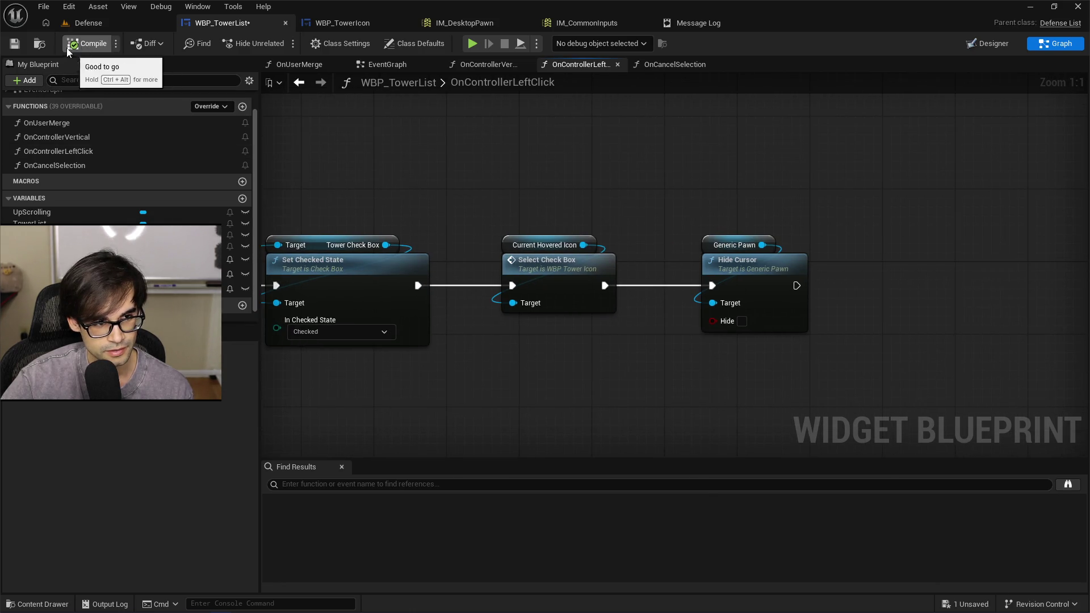
left_click(14, 43)
Save WBP_TowerList and bring the right end of the OnControllerLeftClick chain into view.
left_click_drag(450, 193, 488, 199)
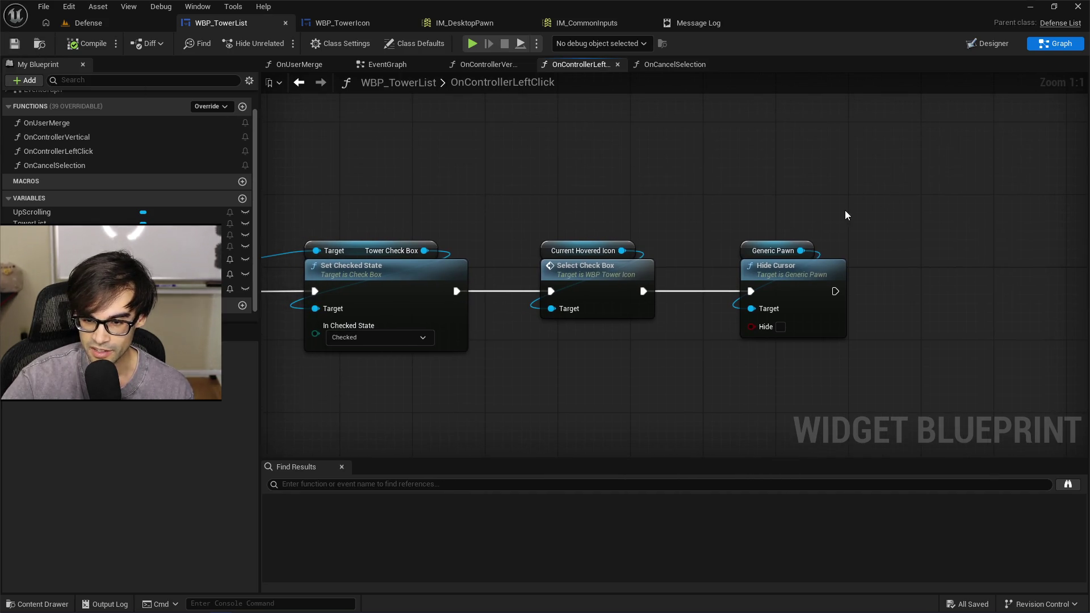
scroll(891, 212, "down", 1)
scroll(934, 228, "down", 1)
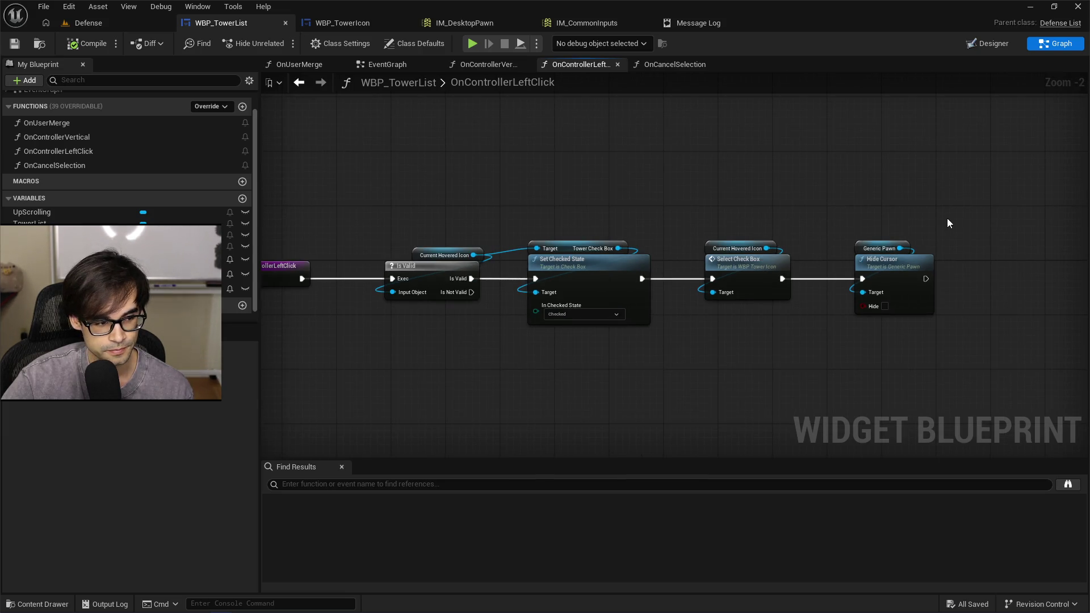
scroll(572, 256, "up", 1)
mouse_move(730, 199)
left_mouse_down()
mouse_move(798, 199)
mouse_move(750, 206)
left_mouse_up()
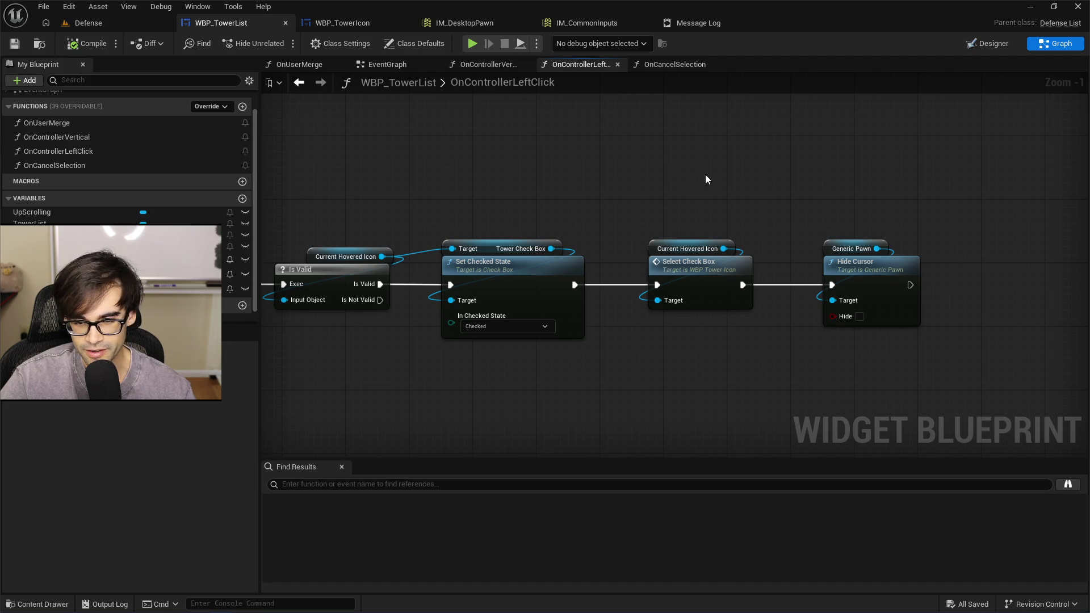
left_click_drag(859, 192, 751, 223)
scroll(752, 223, "down", 1)
Select the whole chain, then the Is Valid node and the Select Check Box group for review.
mouse_move(804, 183)
left_mouse_down()
mouse_move(887, 176)
mouse_move(553, 304)
mouse_move(443, 292)
left_mouse_up()
scroll(825, 183, "down", 3)
scroll(437, 289, "up", 2)
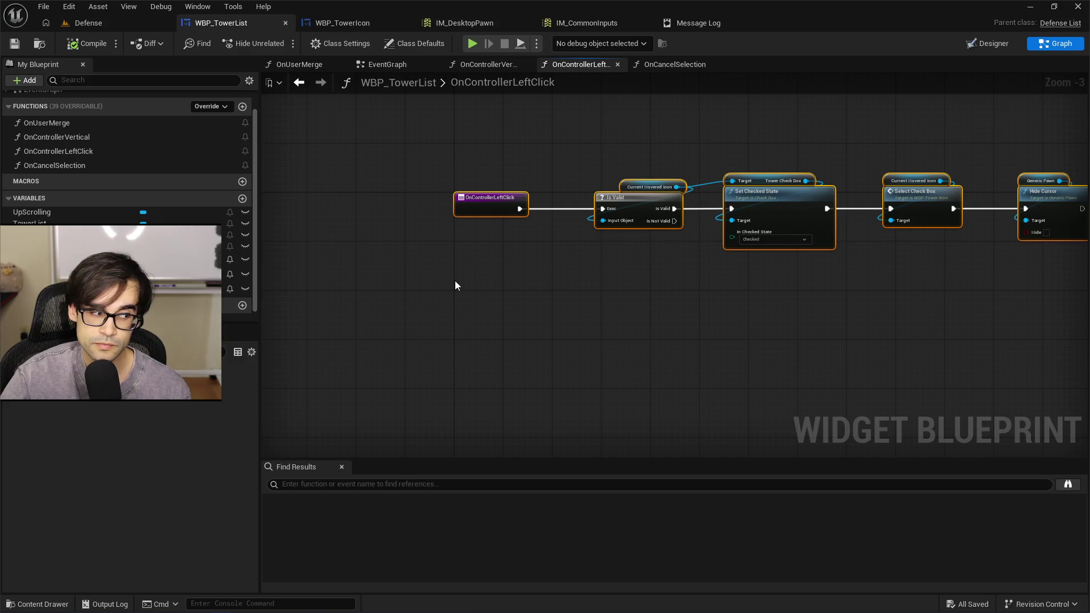
scroll(501, 308, "up", 1)
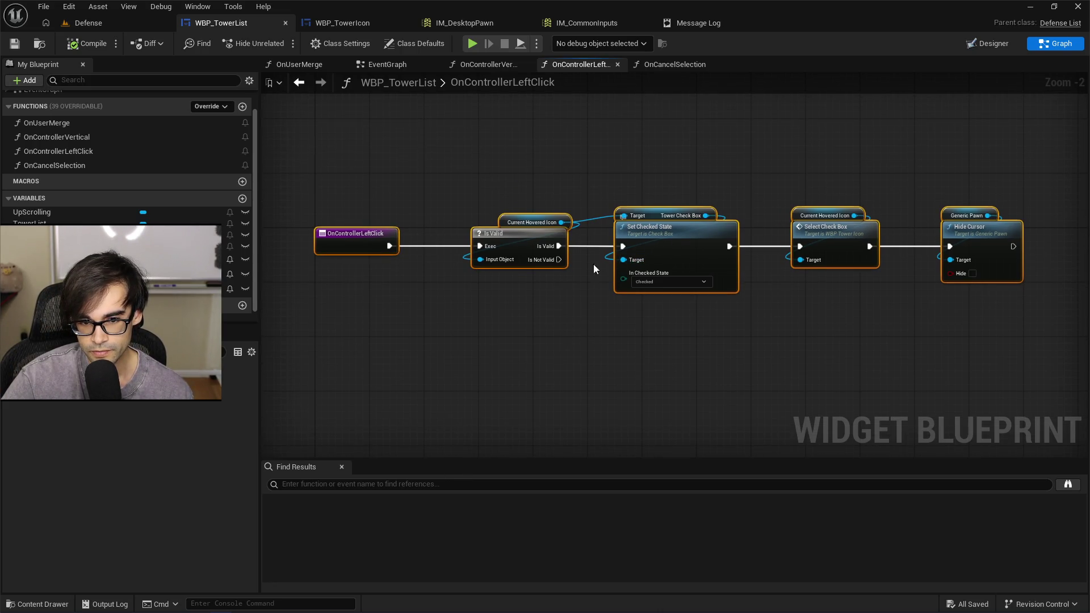
left_click_drag(760, 179, 711, 188)
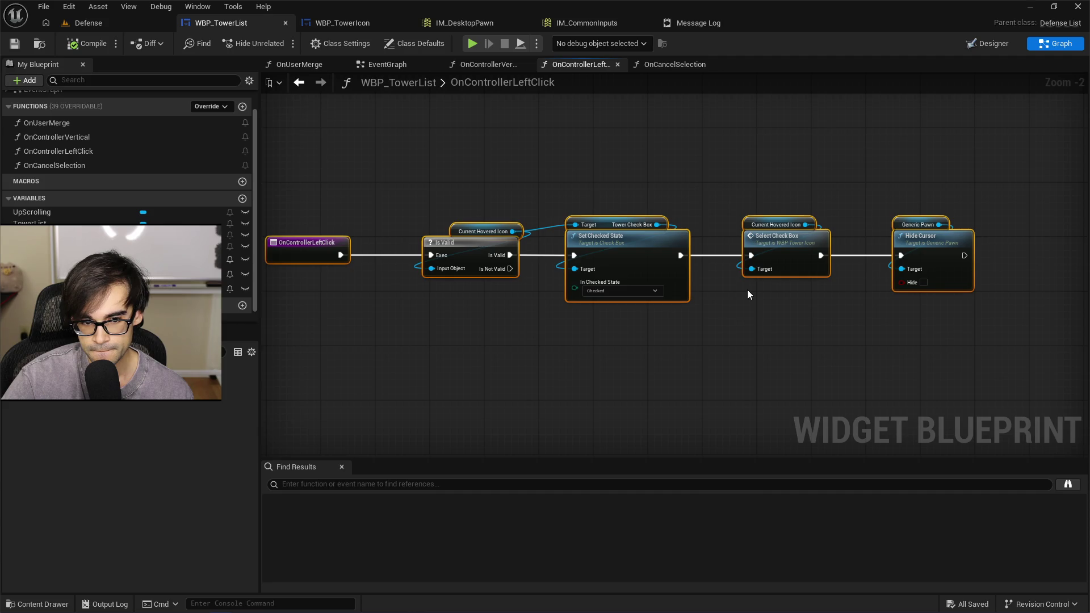
left_click_drag(419, 203, 504, 296)
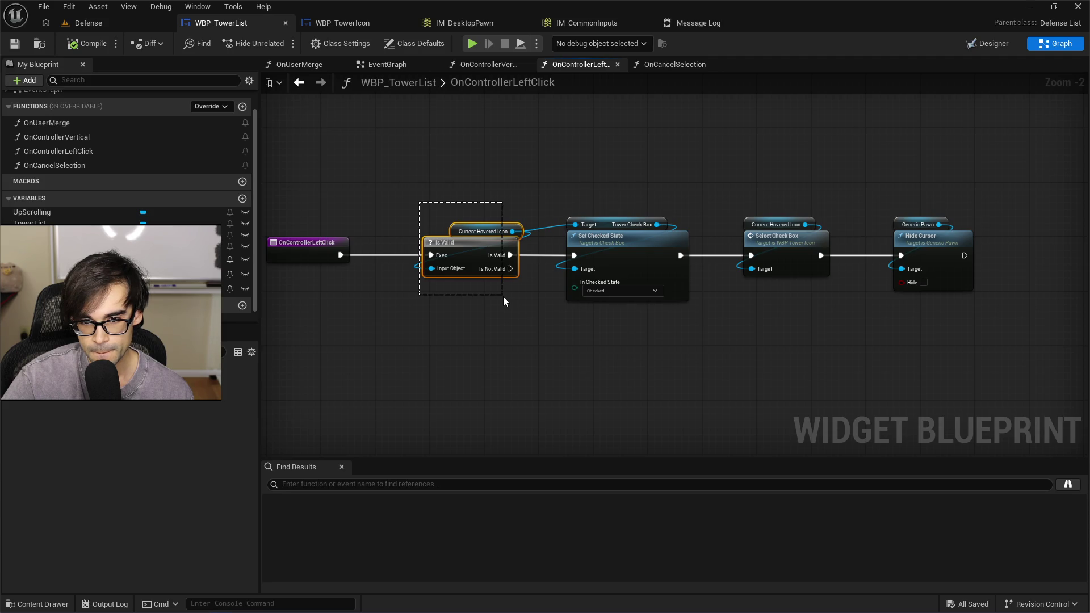
left_click_drag(738, 200, 819, 293)
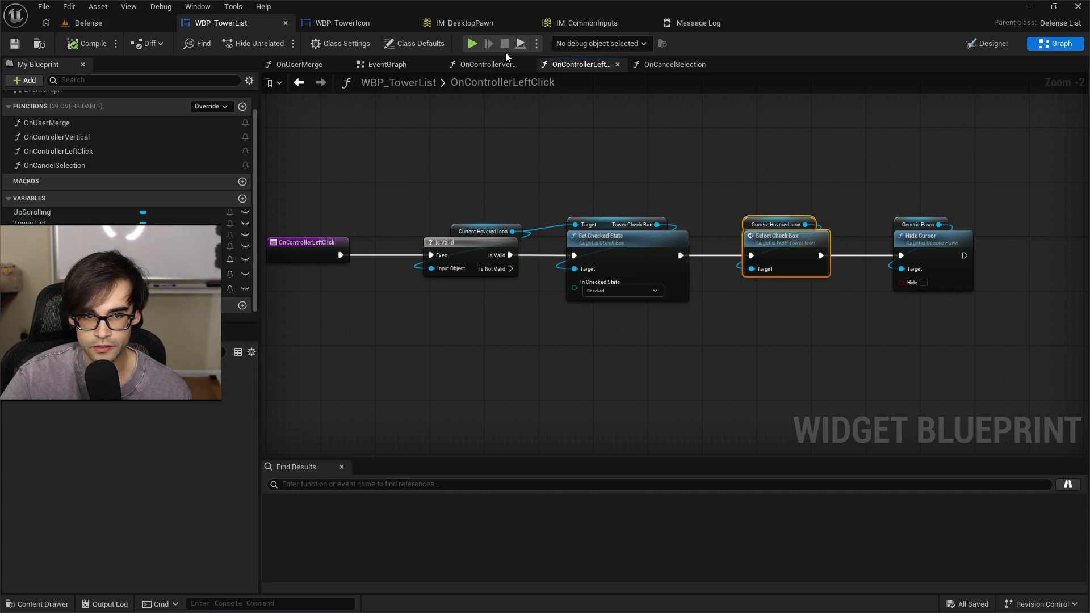
In OnCancelSelection, pull Un Select Checkbox left, then shift it and Set Checked State right.
left_click(672, 65)
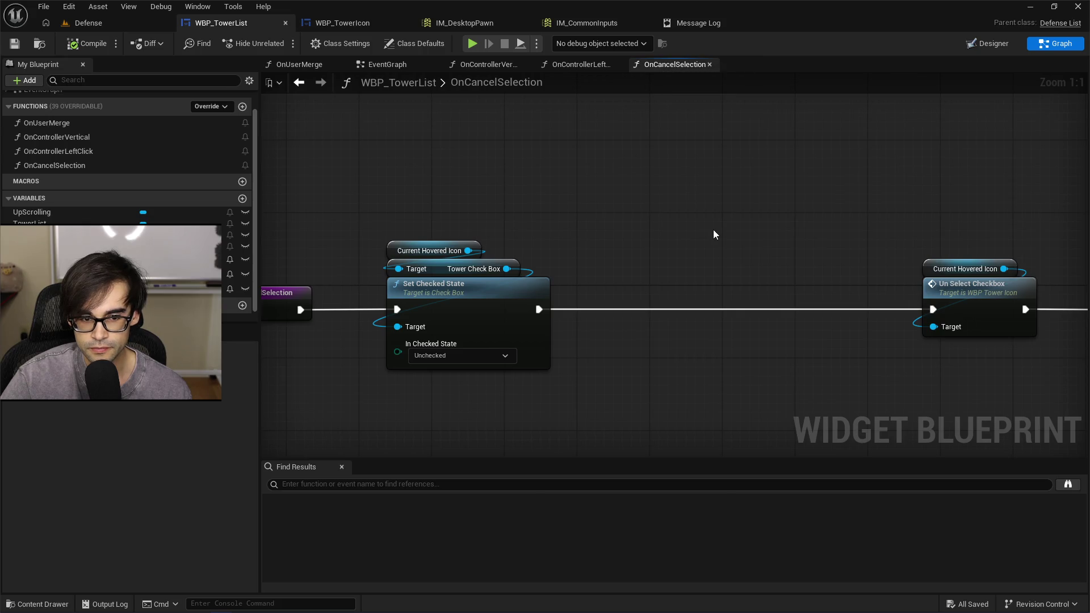
scroll(707, 226, "down", 1)
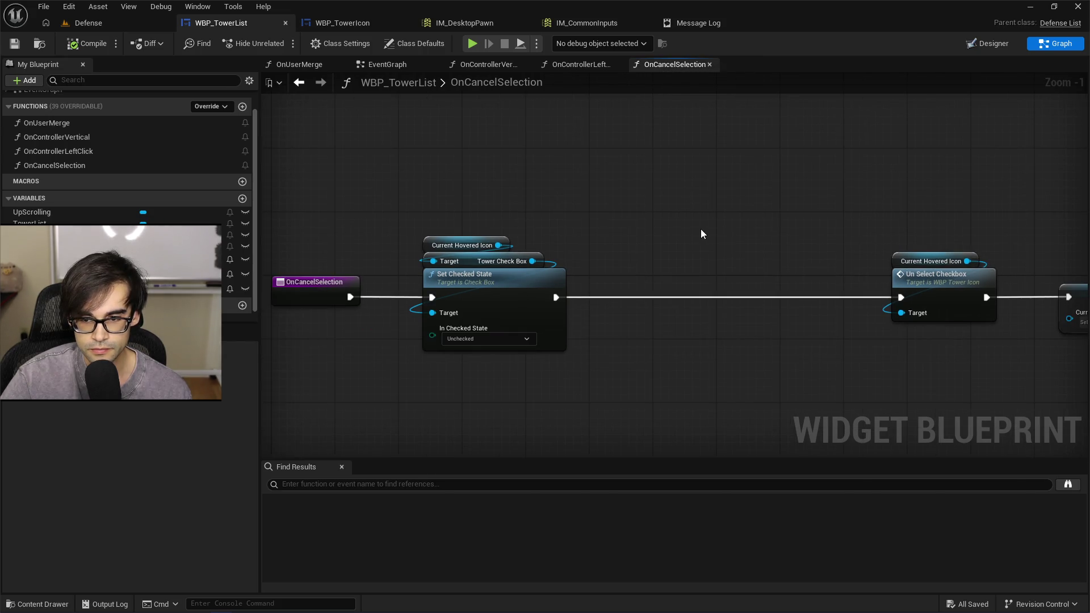
scroll(701, 230, "down", 1)
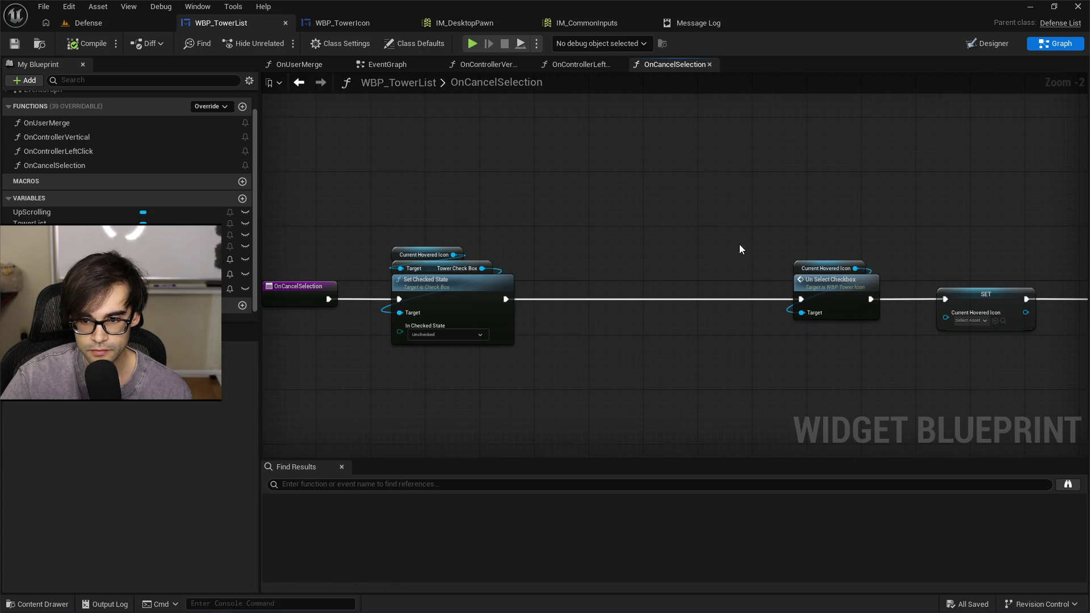
left_click(846, 301)
left_click_drag(846, 301, 669, 302)
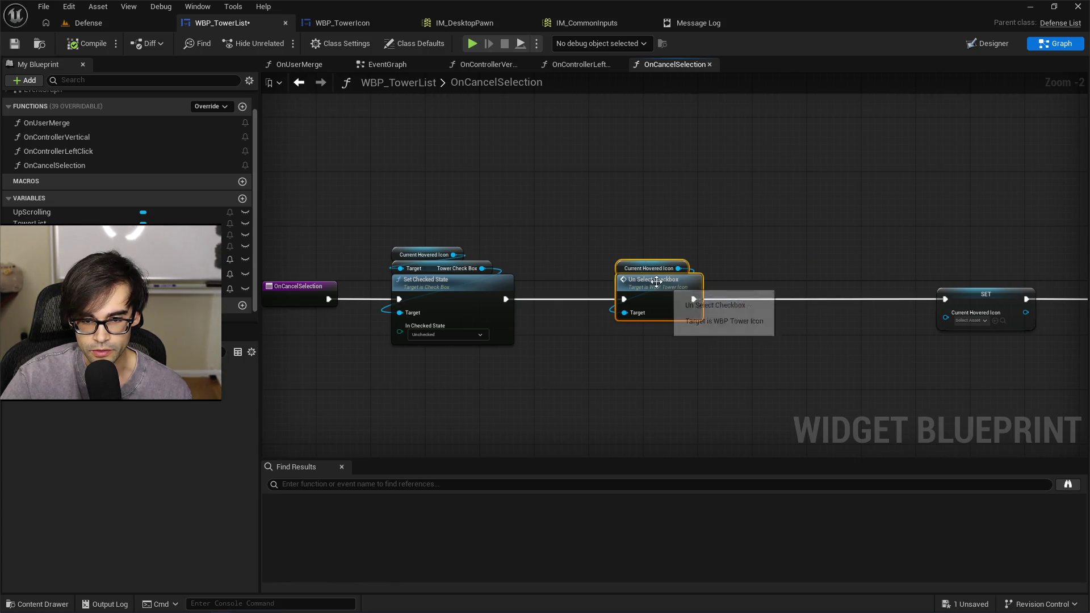
left_click_drag(403, 225, 465, 281)
left_click_drag(470, 299, 614, 299)
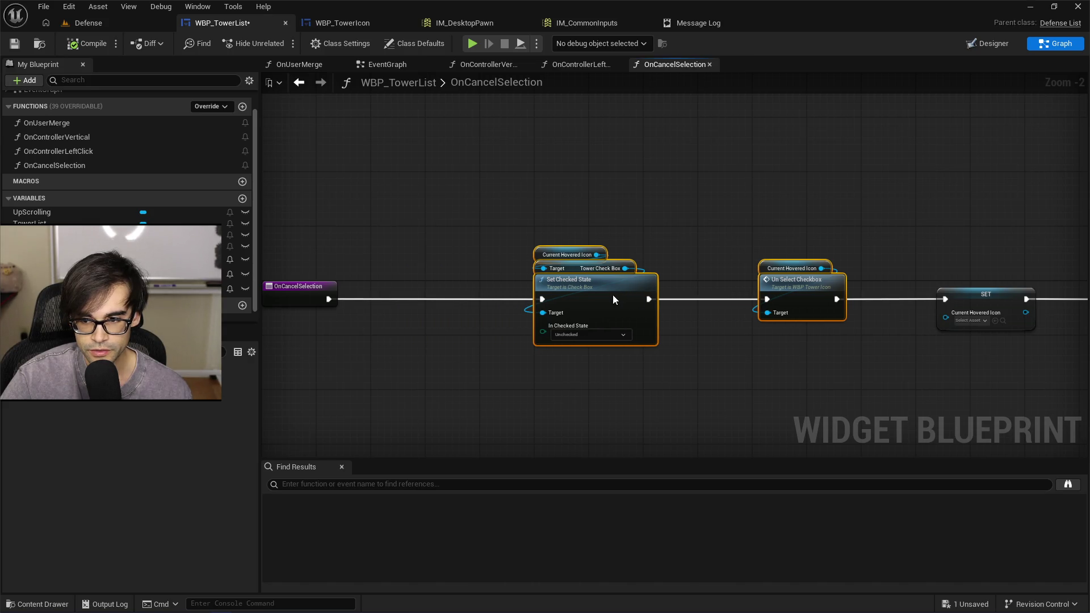
left_click(390, 65)
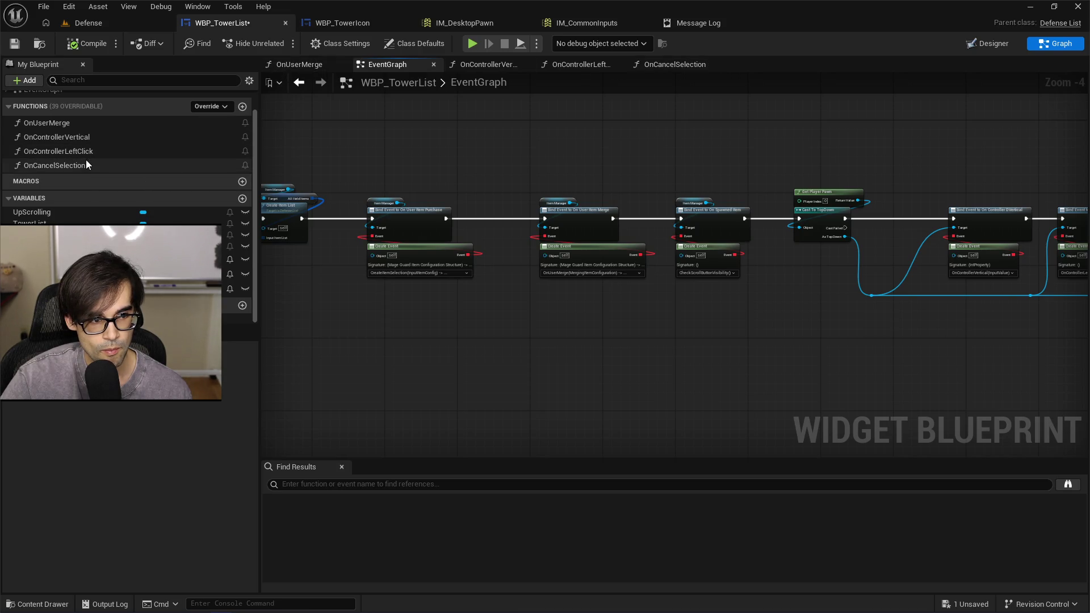
Look over OnControllerVertical, then the InitializeItemIcon and SetItemIconHovered rows in the EventGraph.
scroll(86, 159, "up", 1)
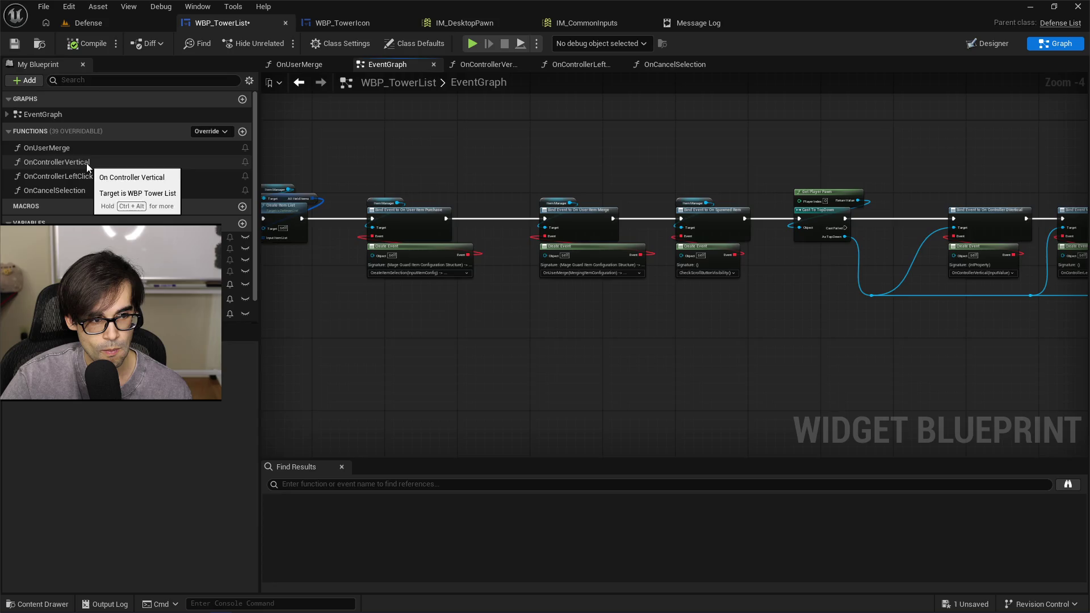
double_click(87, 162)
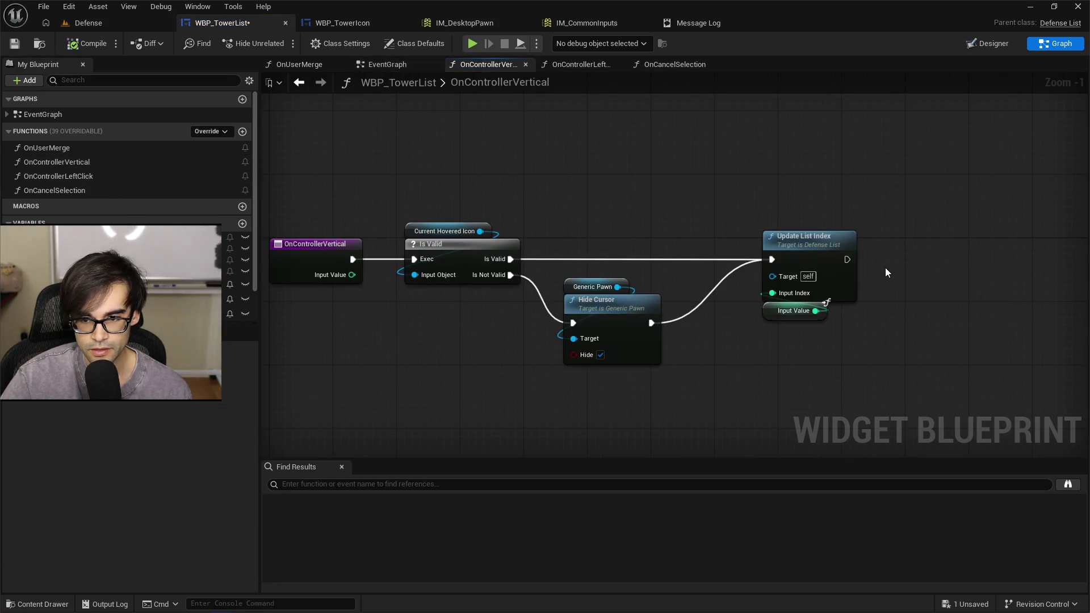
left_click_drag(515, 176, 557, 181)
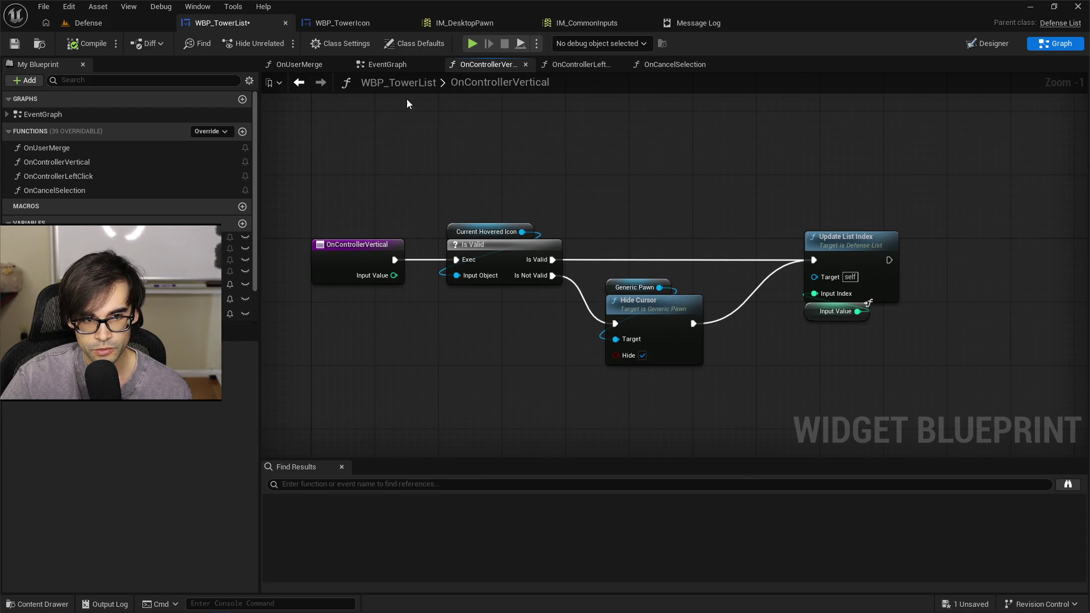
left_click(387, 64)
scroll(487, 165, "down", 3)
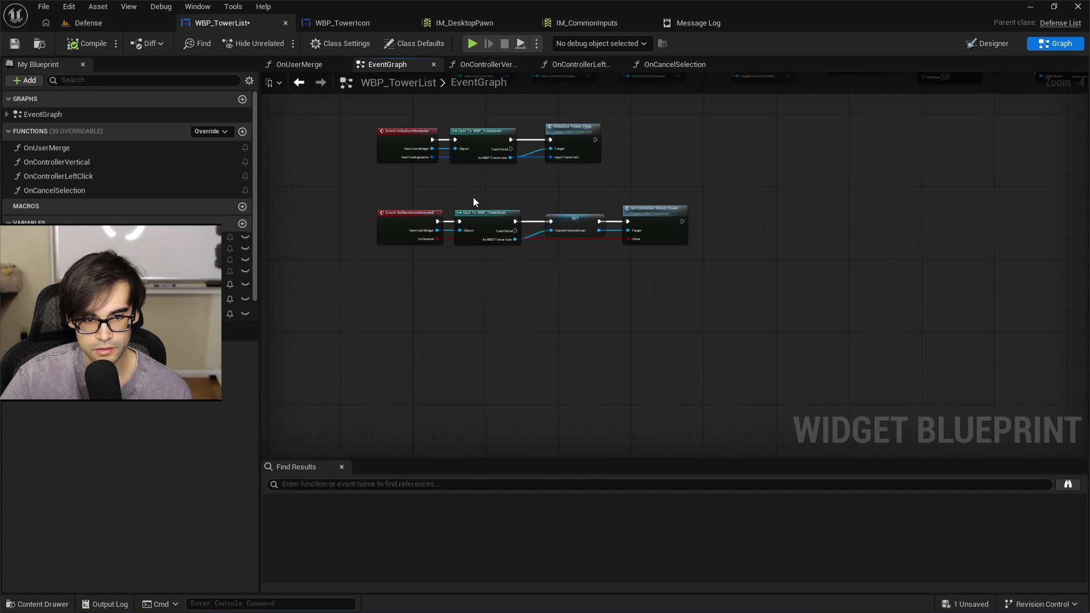
scroll(447, 243, "up", 4)
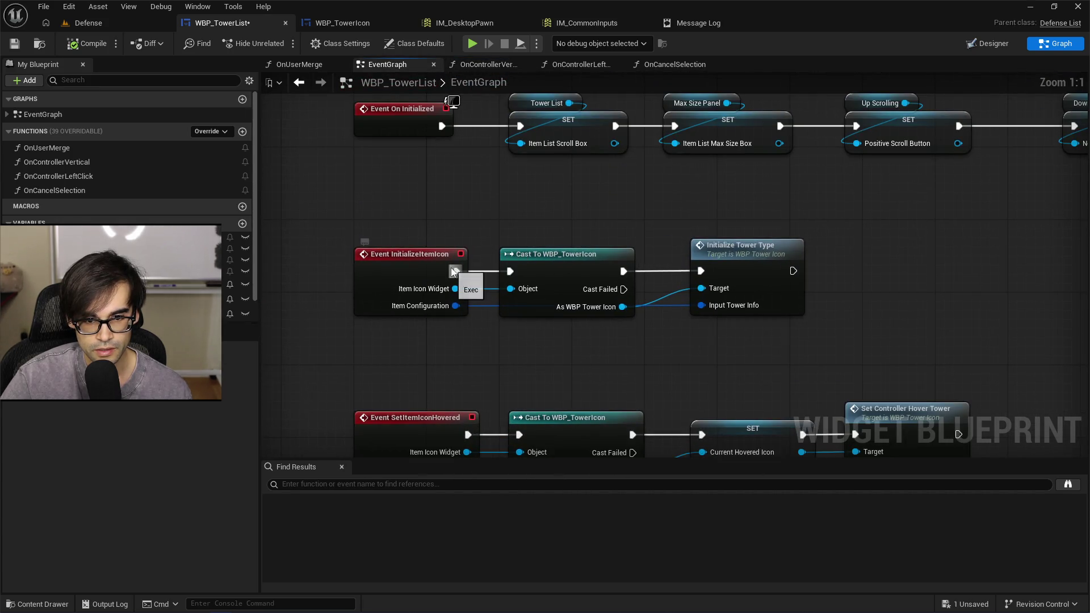
left_click_drag(503, 214, 511, 130)
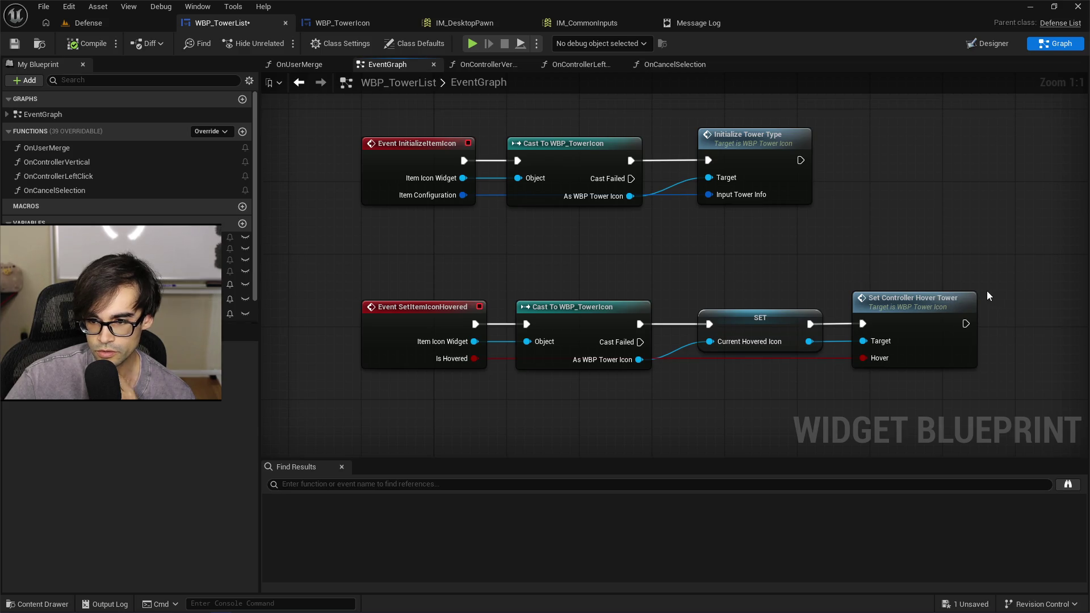
left_click_drag(988, 292, 925, 293)
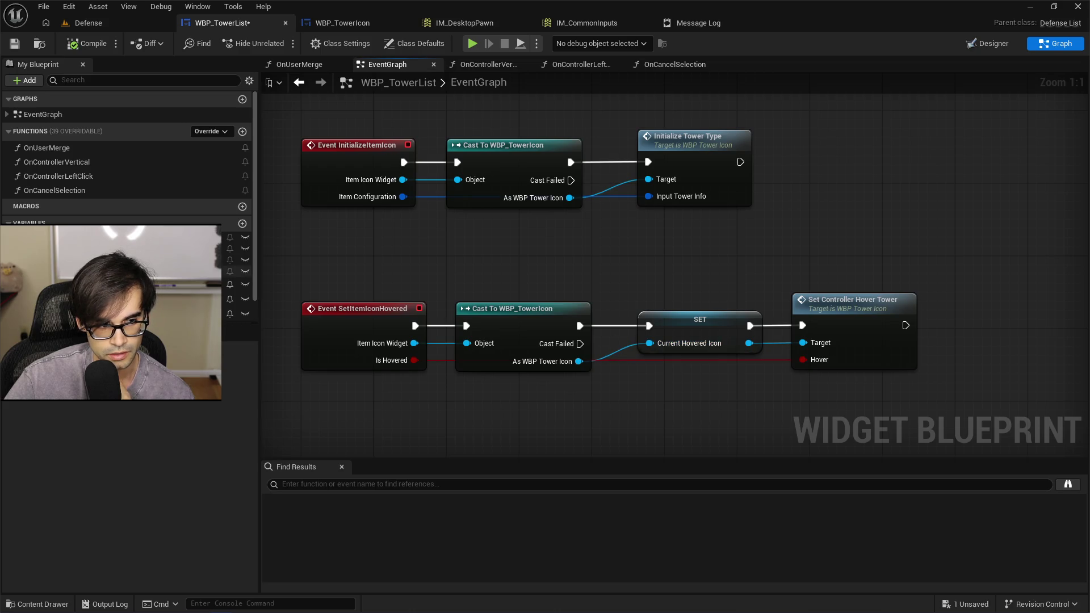
scroll(127, 228, "down", 2)
Check a variable's details and reopen the OnCancelSelection graph.
left_click(127, 288)
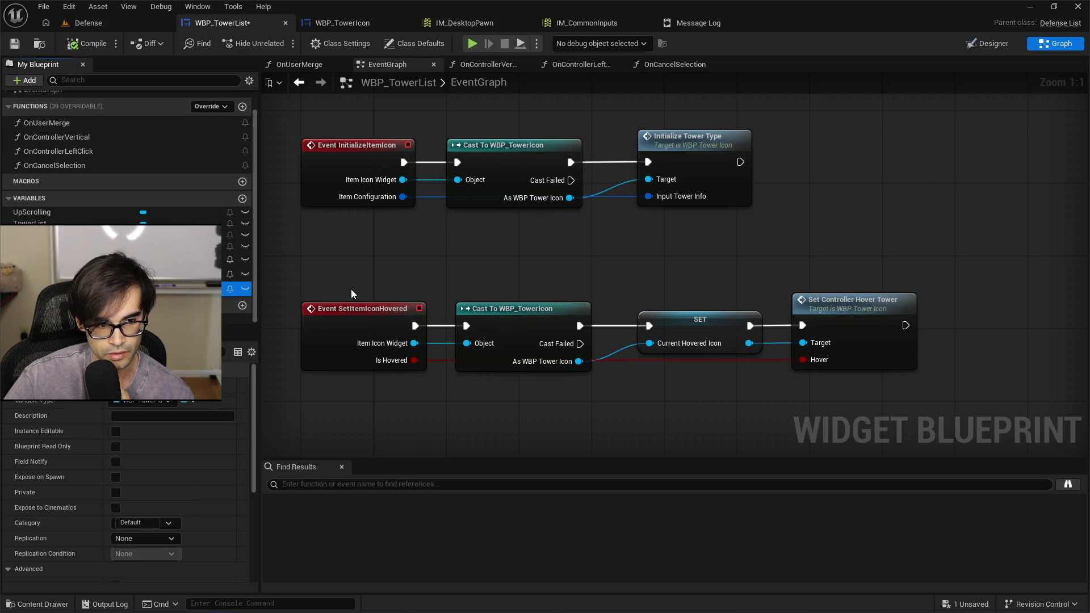
scroll(651, 332, "down", 2)
scroll(651, 334, "down", 2)
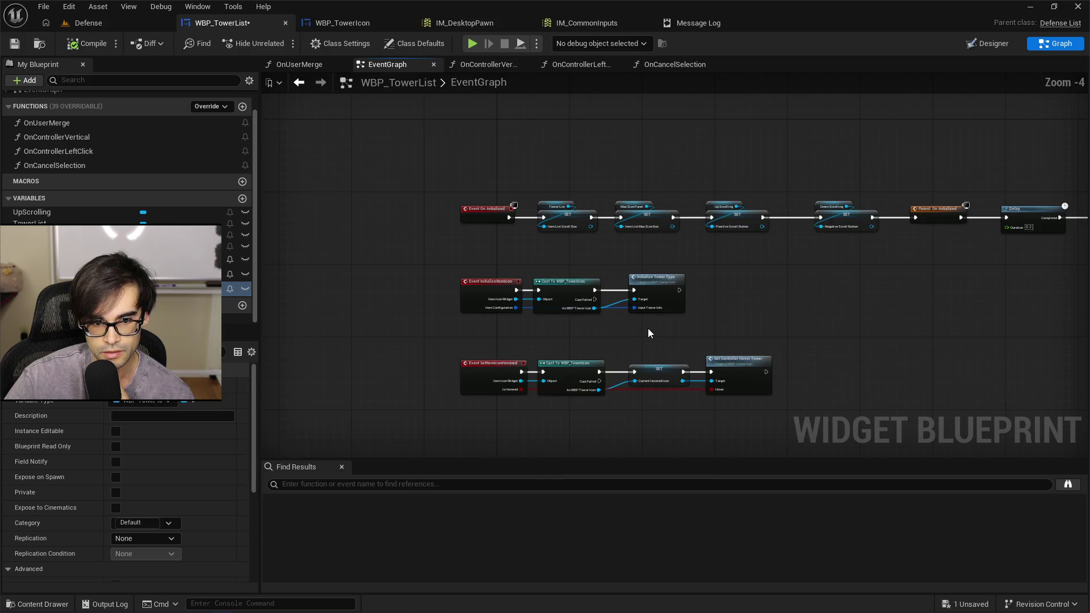
double_click(59, 167)
scroll(561, 244, "up", 4)
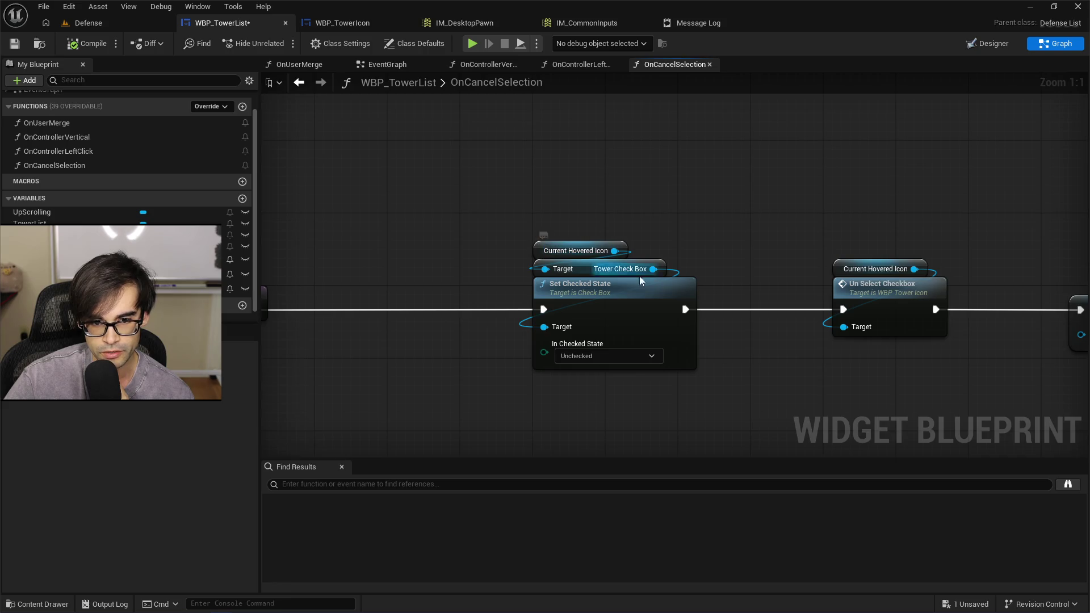
Pan across OnCancelSelection to review the SET, Hide Cursor and Set Checked State nodes.
scroll(544, 271, "down", 1)
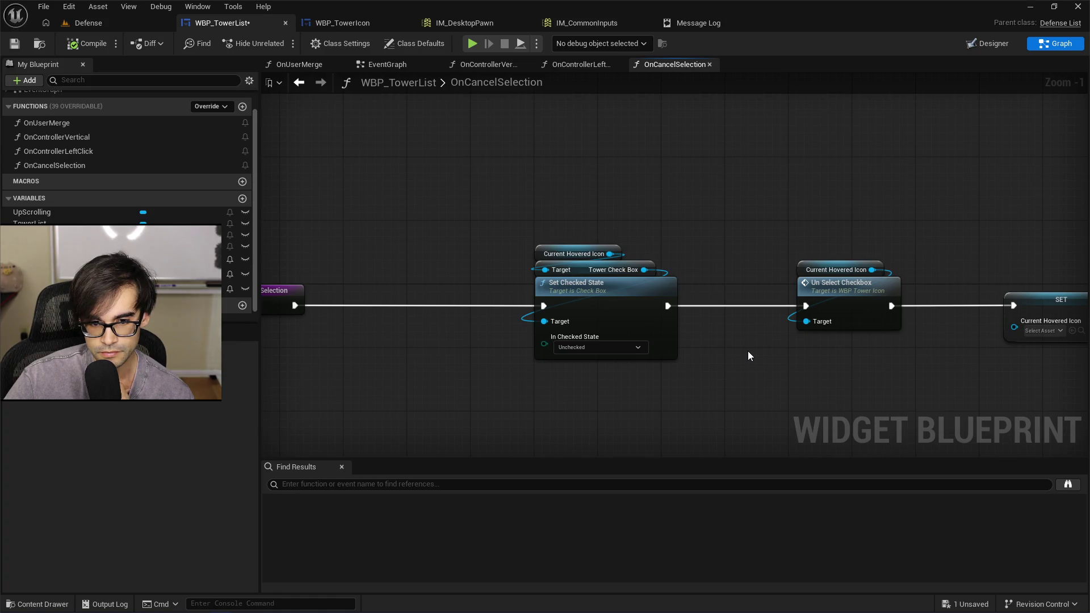
left_click_drag(765, 349, 611, 345)
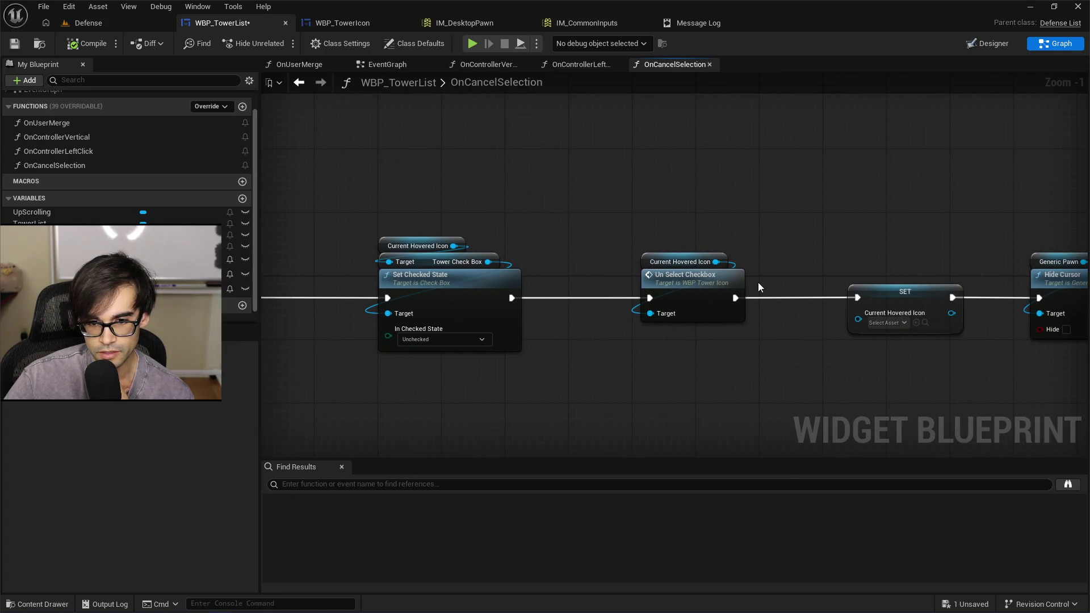
mouse_move(724, 287)
left_mouse_down()
mouse_move(710, 274)
mouse_move(653, 274)
left_mouse_up()
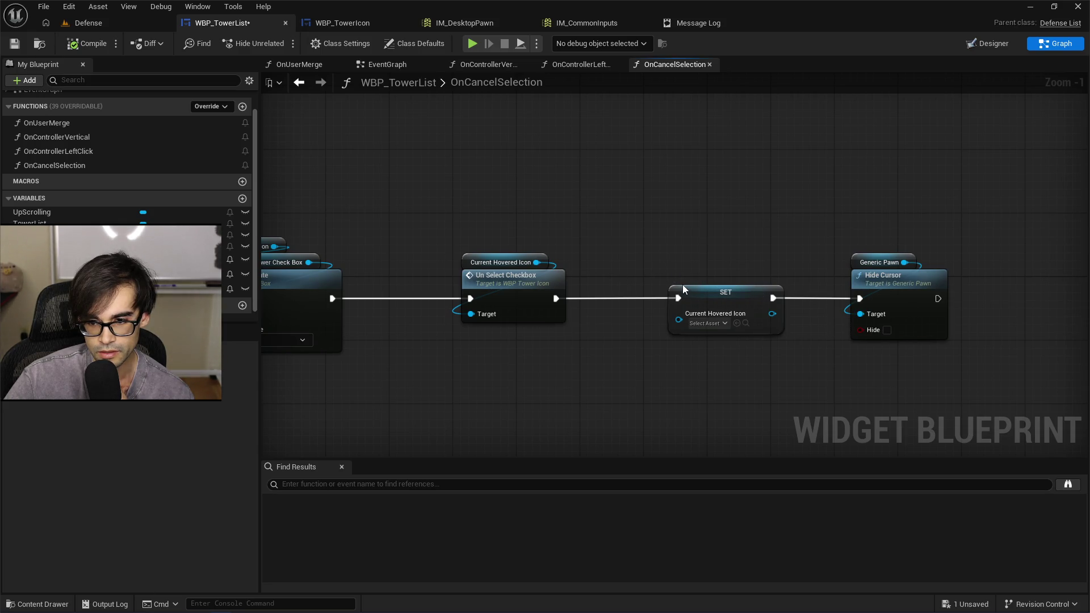
left_click_drag(590, 227, 733, 235)
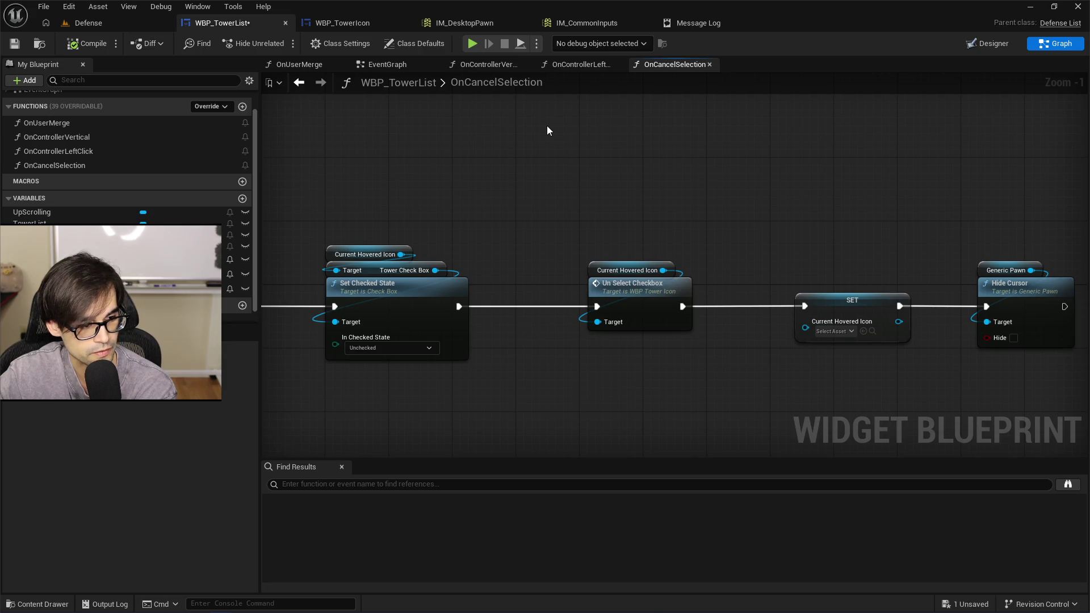
scroll(421, 244, "down", 2)
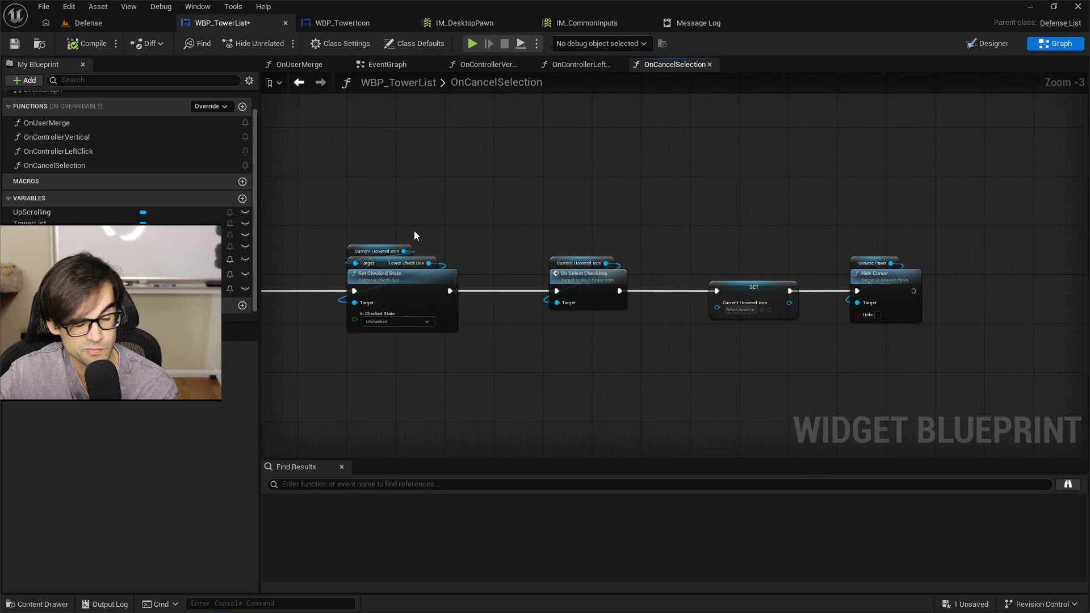
key("Home")
Select all nodes, save WBP_TowerList, and play the Defense level.
left_click_drag(610, 234, 1013, 333)
key("Home")
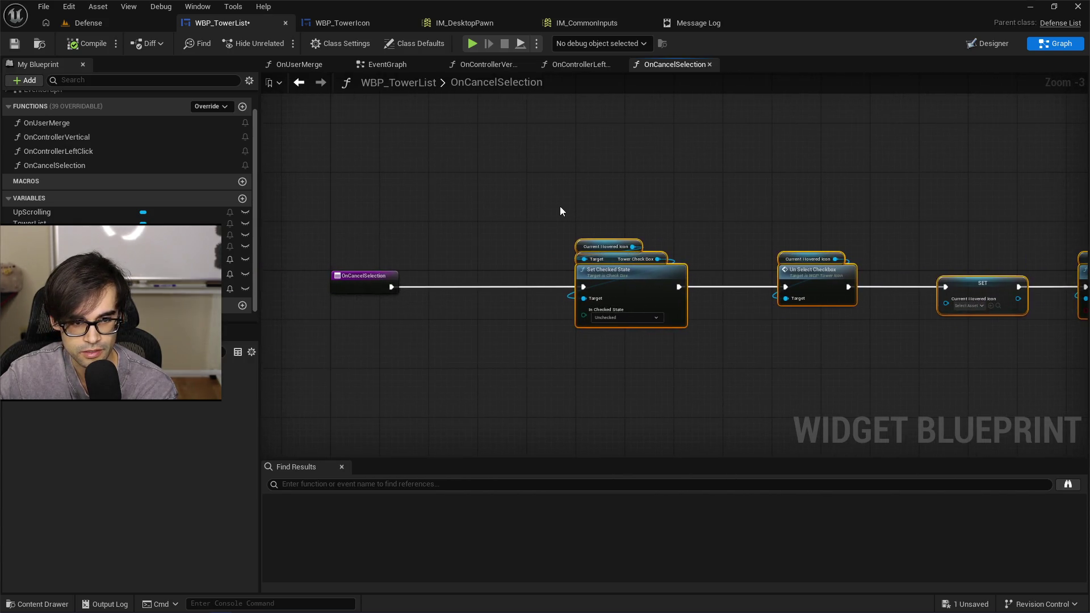
left_click(15, 45)
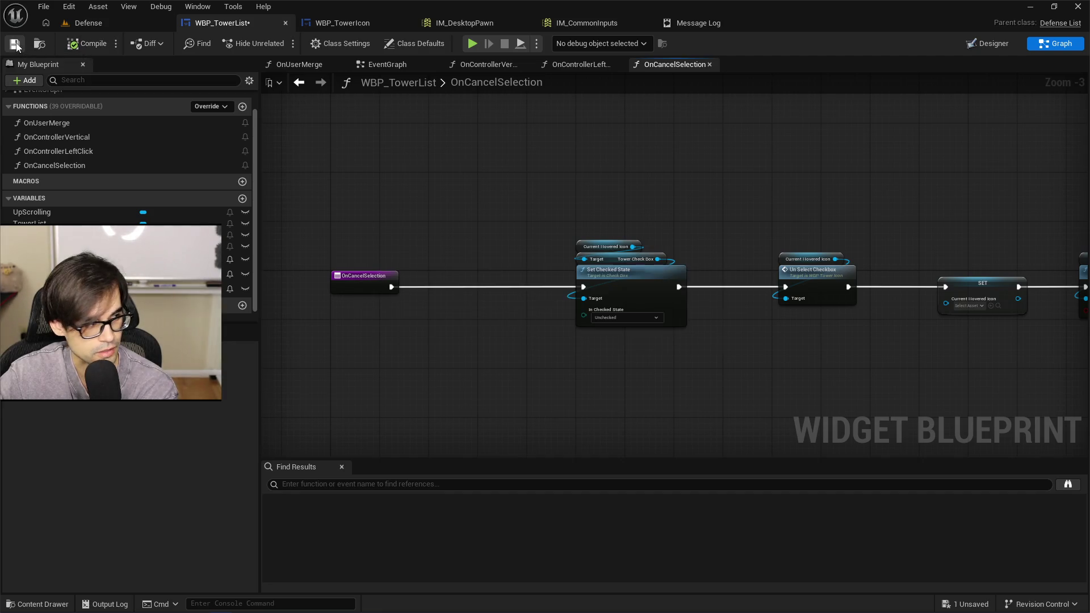
left_click_drag(527, 214, 363, 191)
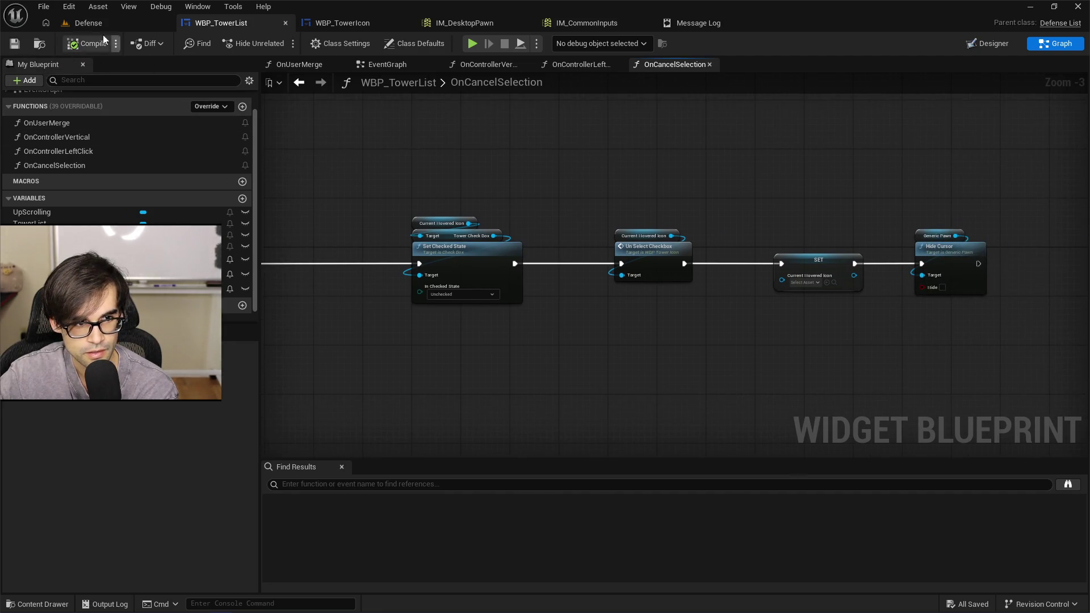
left_click(88, 23)
left_click(282, 44)
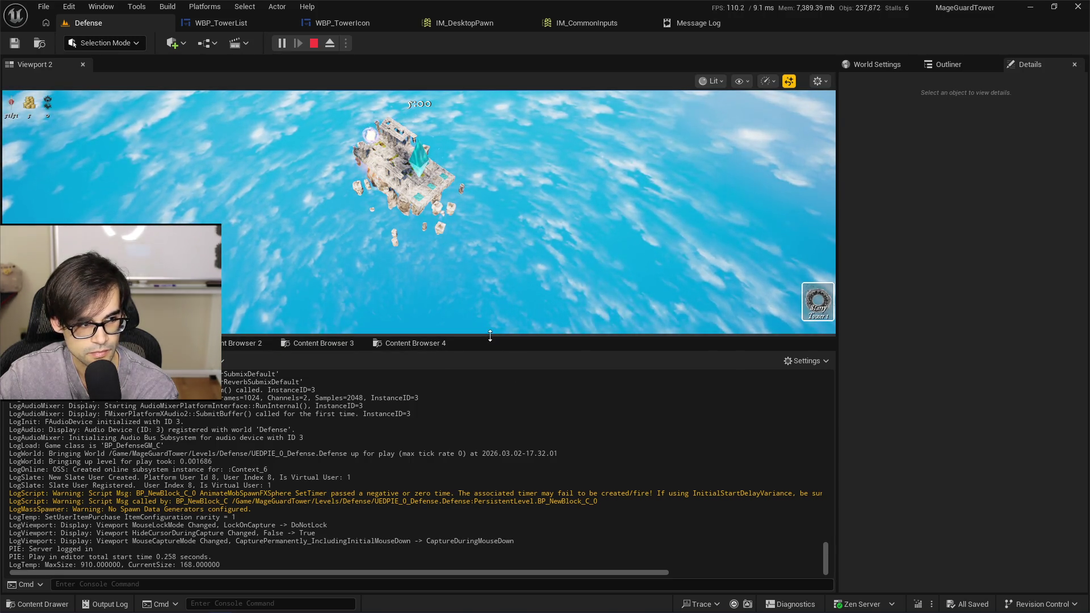
Restart the Defense playtest, read the CurrentHoveredIcon Accessed None errors, then stop and close the log.
left_click_drag(490, 335, 493, 407)
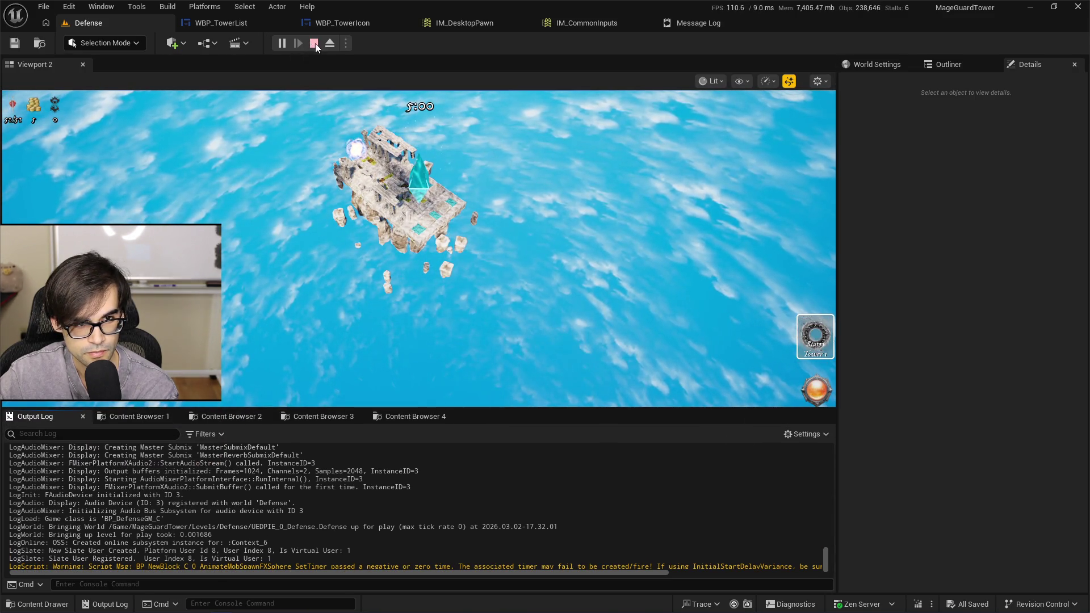
left_click(314, 43)
left_click(281, 43)
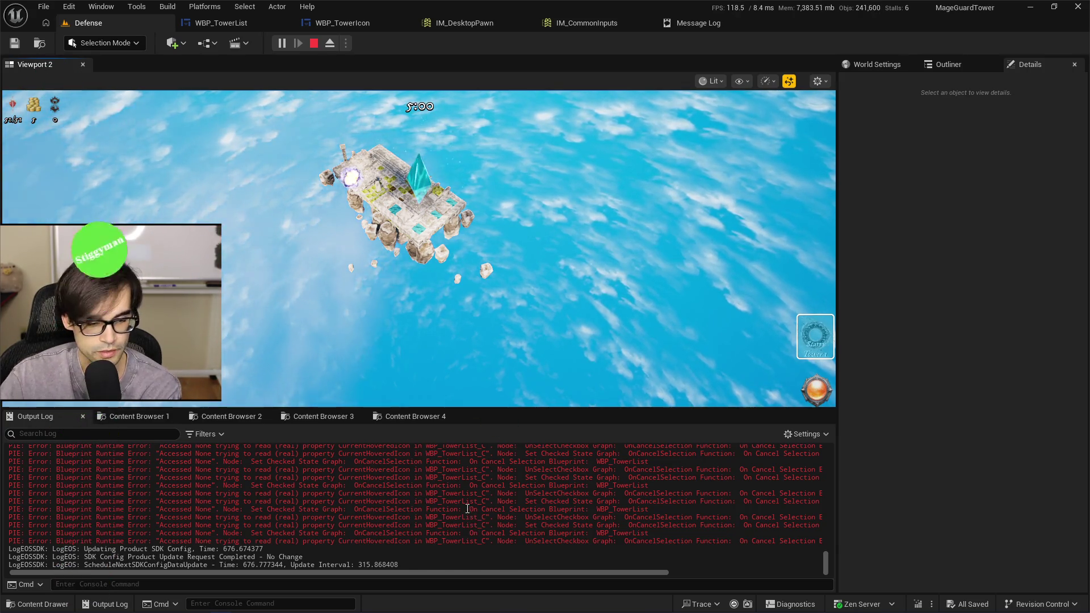
scroll(477, 508, "up", 10)
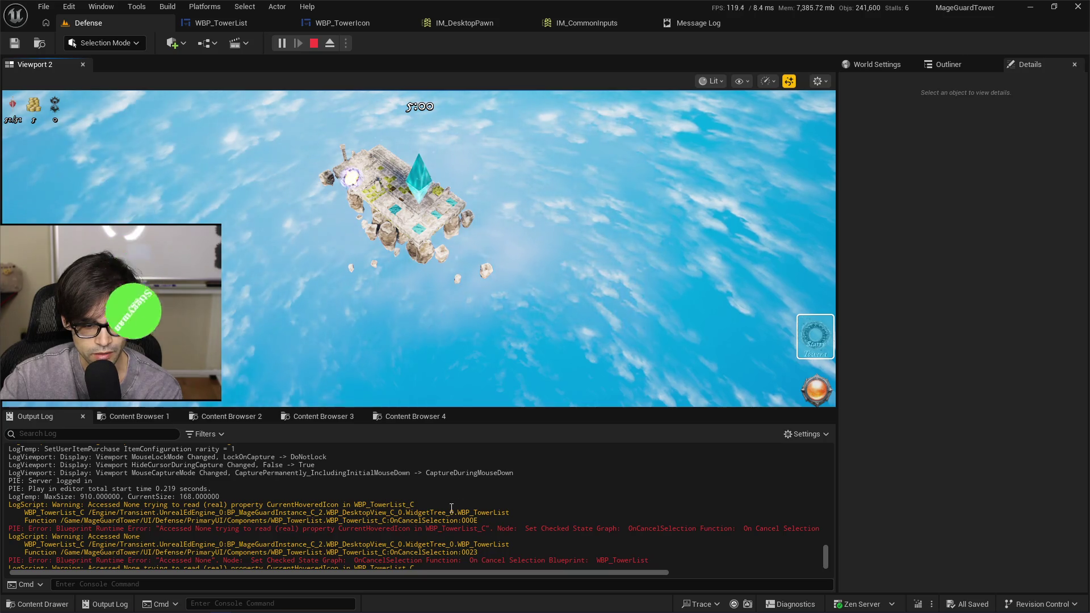
mouse_move(634, 573)
left_mouse_down()
mouse_move(802, 572)
mouse_move(589, 575)
left_mouse_up()
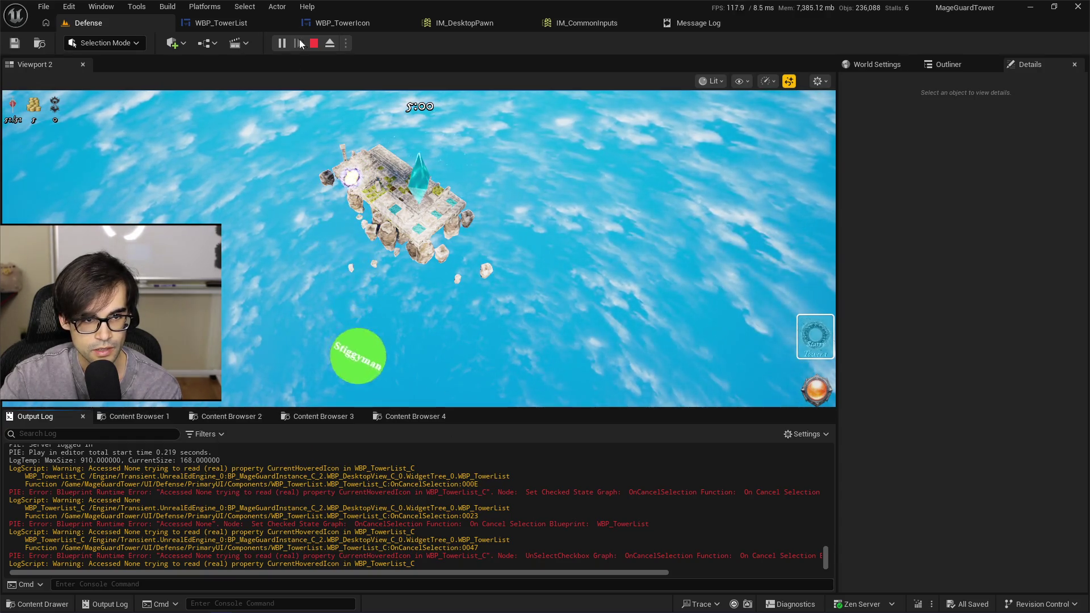
left_click(313, 43)
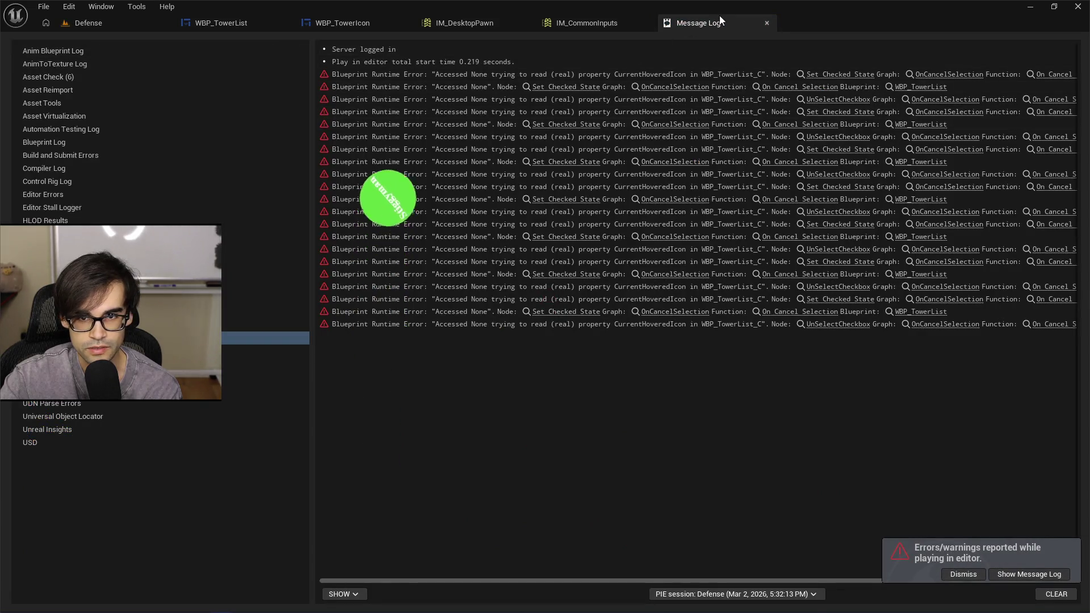
left_click(767, 22)
left_click(117, 24)
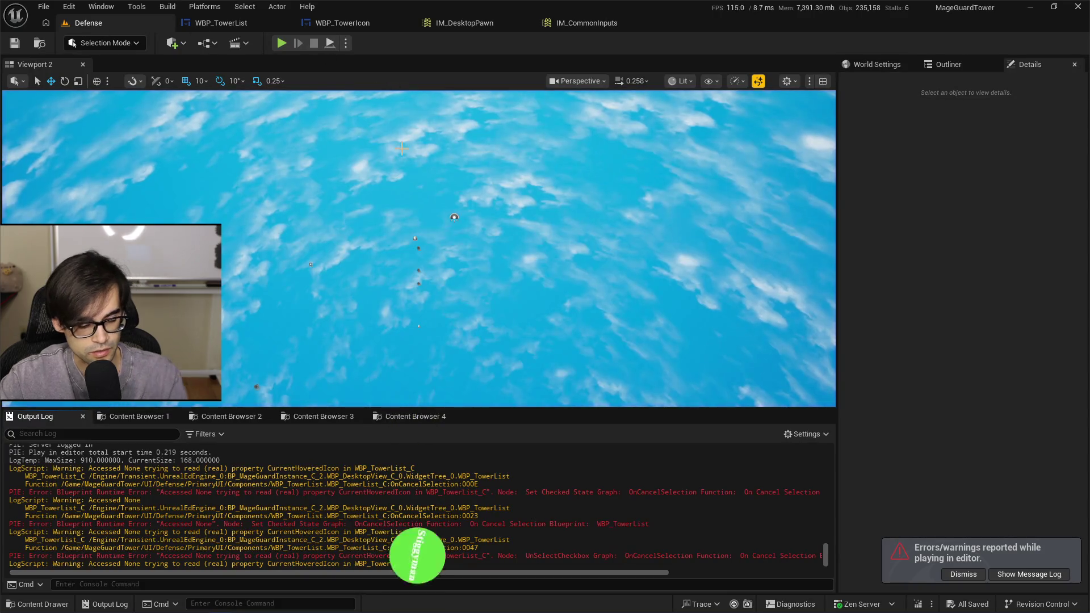
In Cursor, go to the cancel binding's trigger event on line 63 of MageGuardPawn.cpp.
key("alt+Tab")
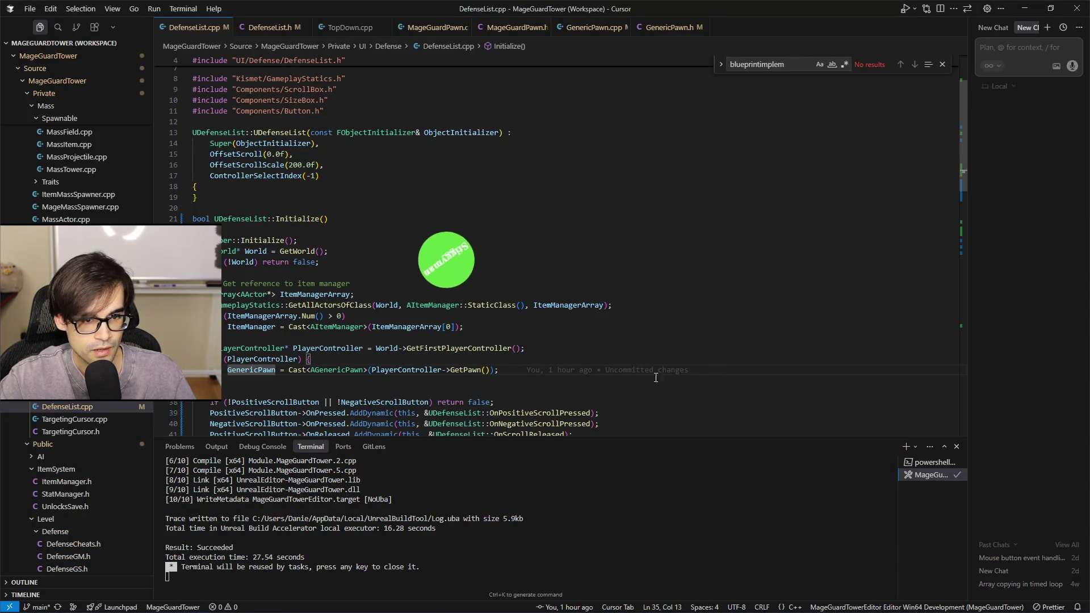
scroll(647, 340, "down", 8)
scroll(636, 319, "up", 5)
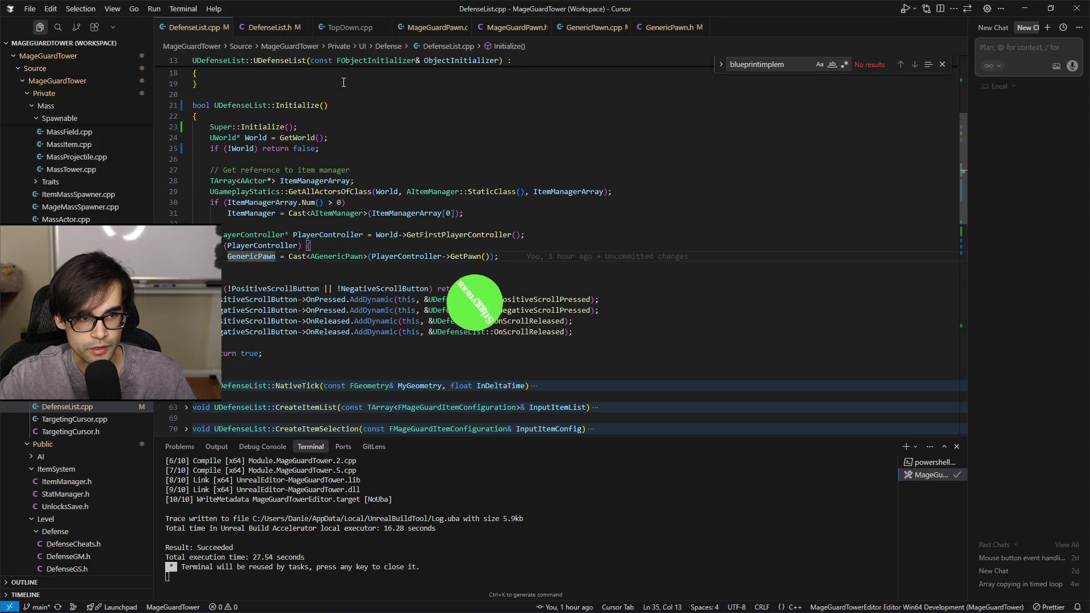
left_click(588, 30)
left_click(434, 27)
scroll(591, 292, "up", 3)
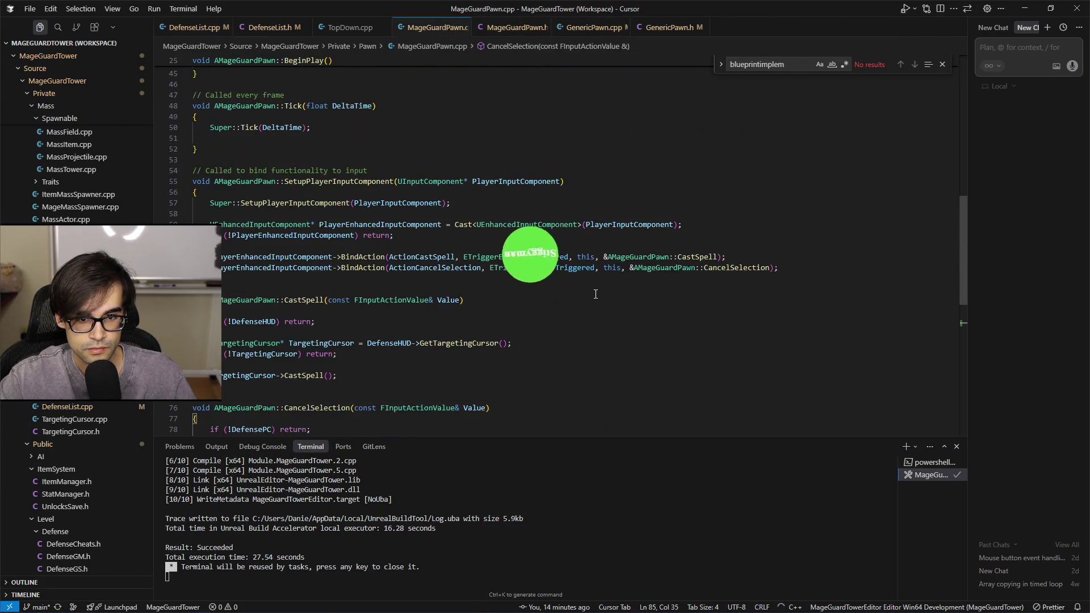
left_click(554, 267)
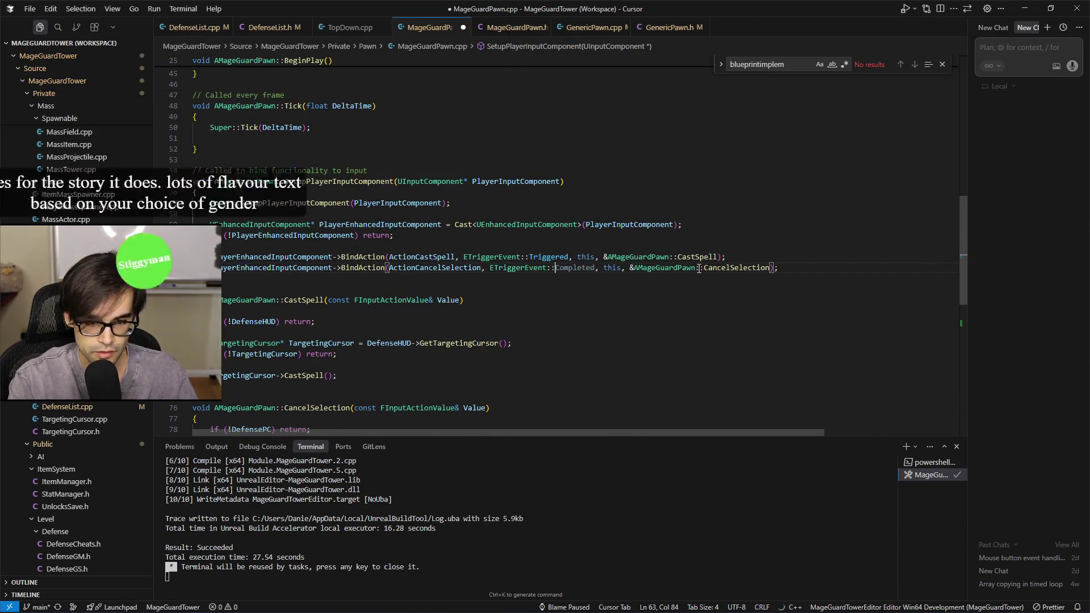
Replace ETriggerEvent::Triggered with Completed and run the MageGuardTowerEditor Win64 Development Build.
key("ctrl+Delete")
key("ctrl+space")
key("Down")
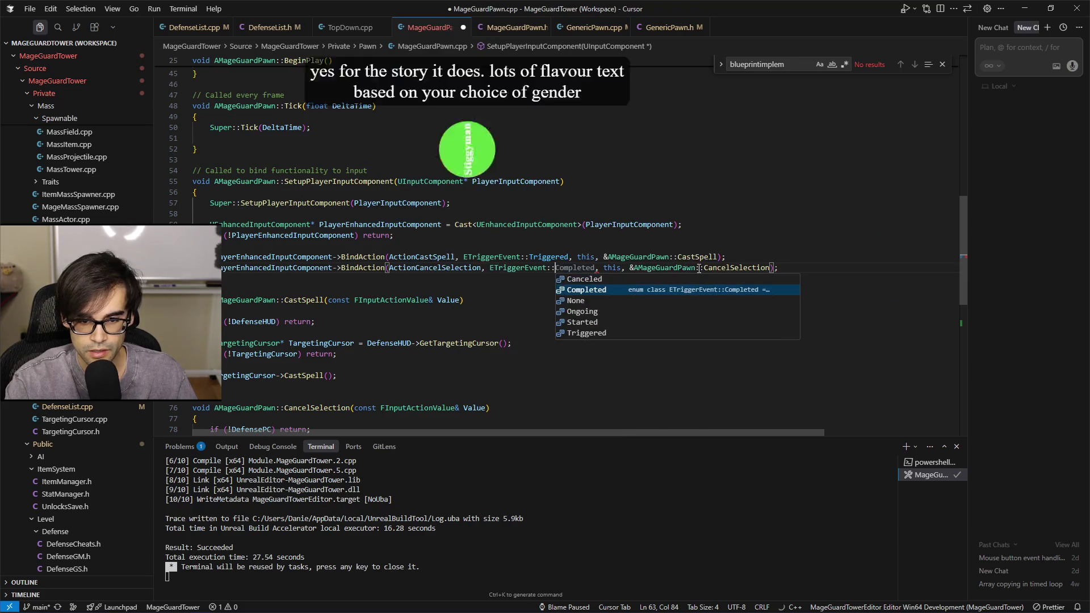
key("Return")
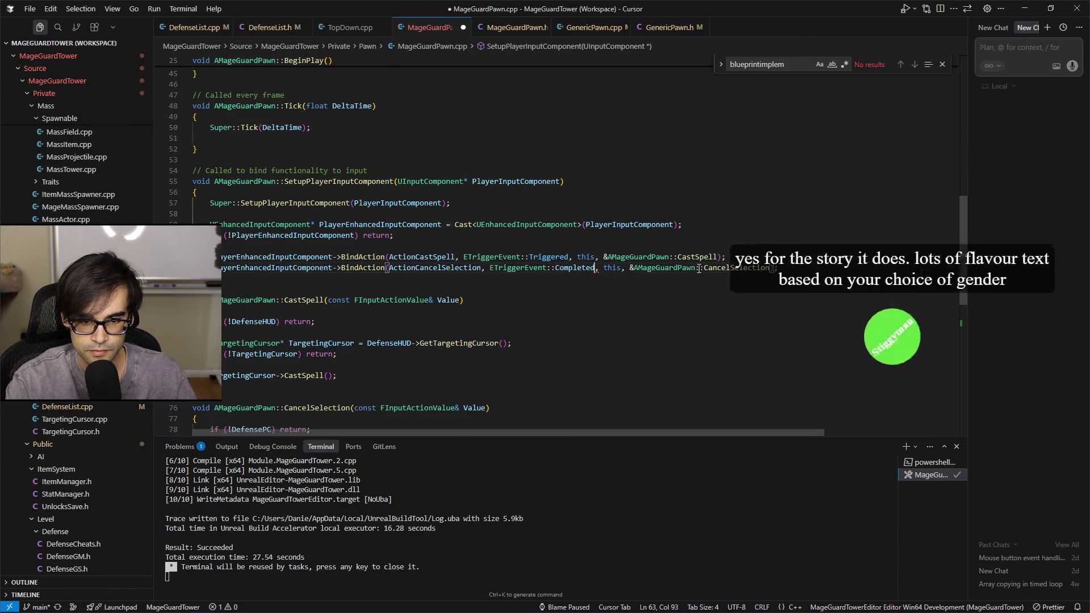
key("alt+Tab")
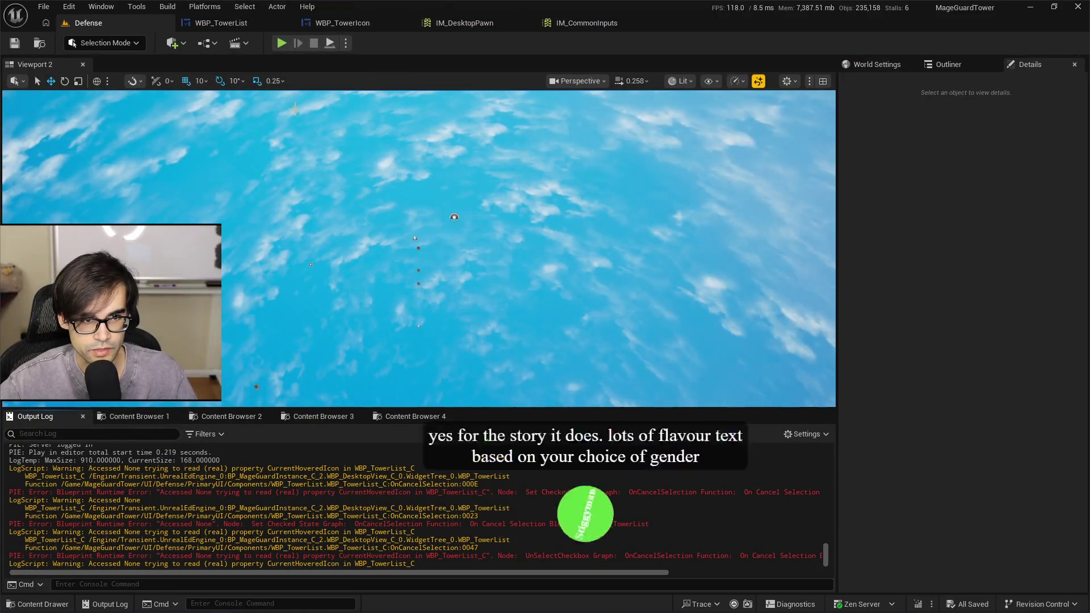
key("alt+Tab")
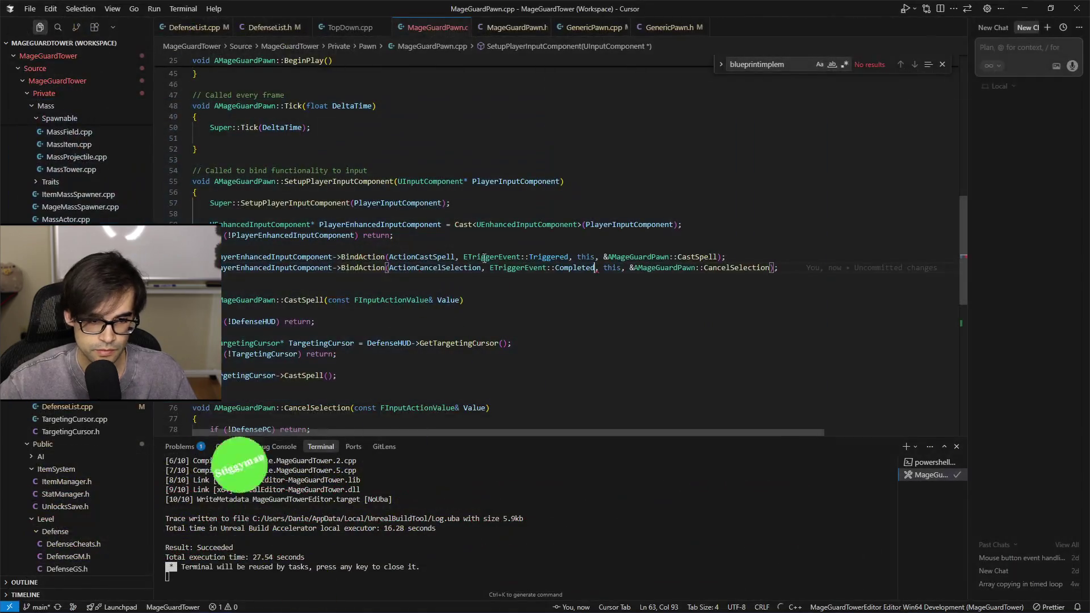
key("ctrl+shift+b")
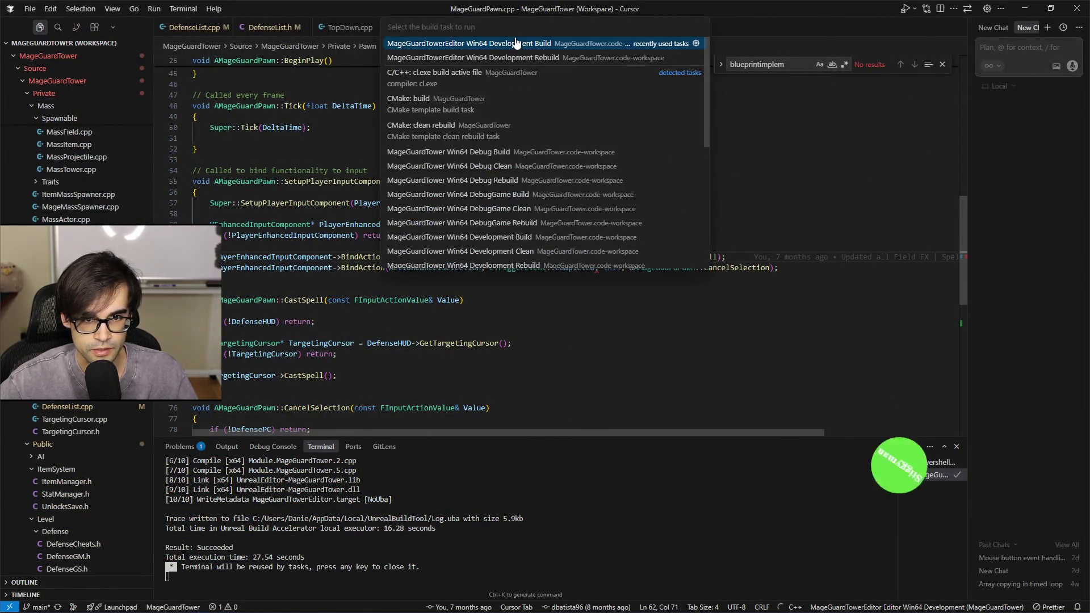
left_click(514, 44)
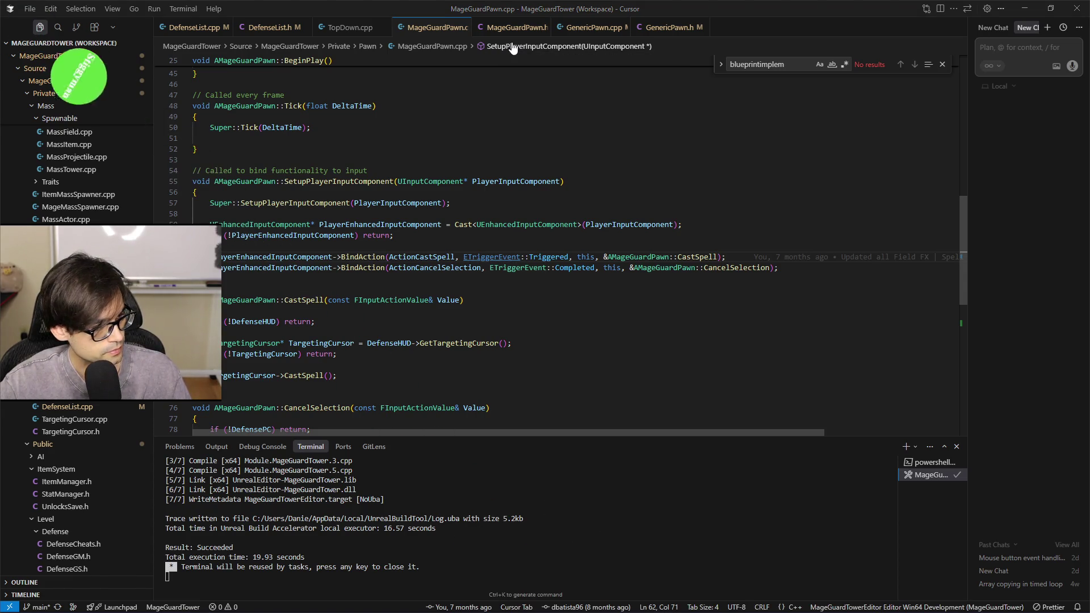
Switch to File Explorer and select MageGuardTower.uproject in the MageGuardTower_5_5 folder.
key("alt+Tab")
left_click(380, 358)
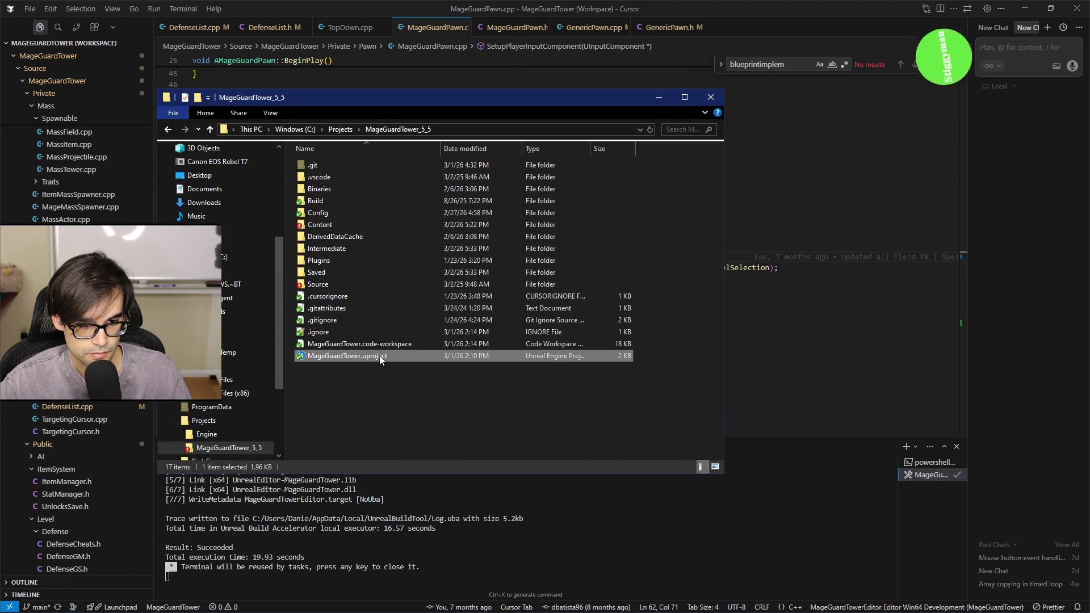
Minimize the File Explorer project folder window.
left_click(657, 98)
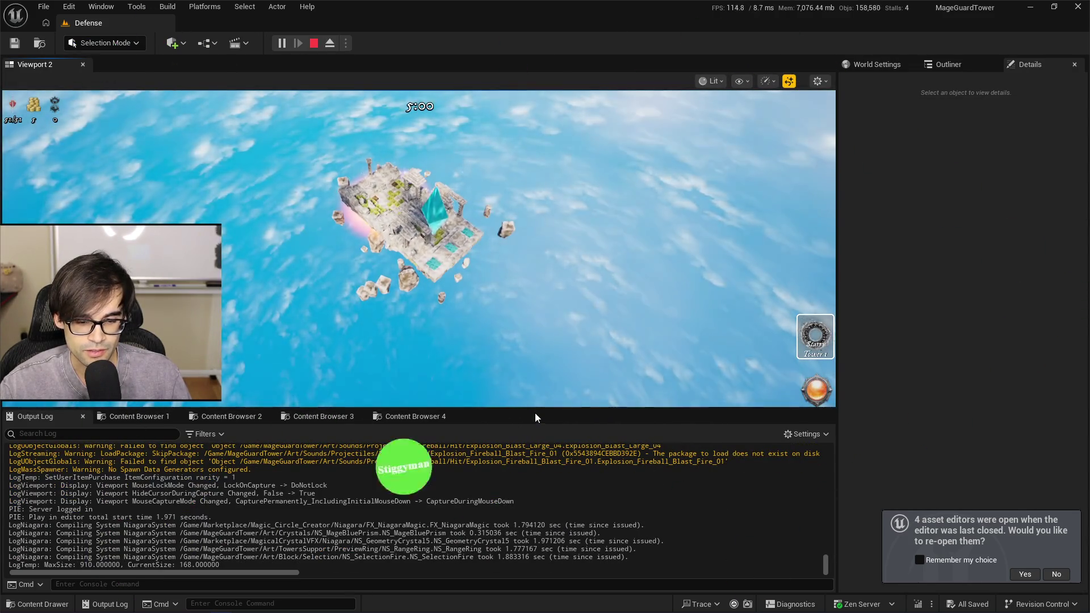
Run MageguardAddItem StarryTower 1 in the console to add a second Starry Tower, test it, then end play.
left_click_drag(538, 407, 537, 480)
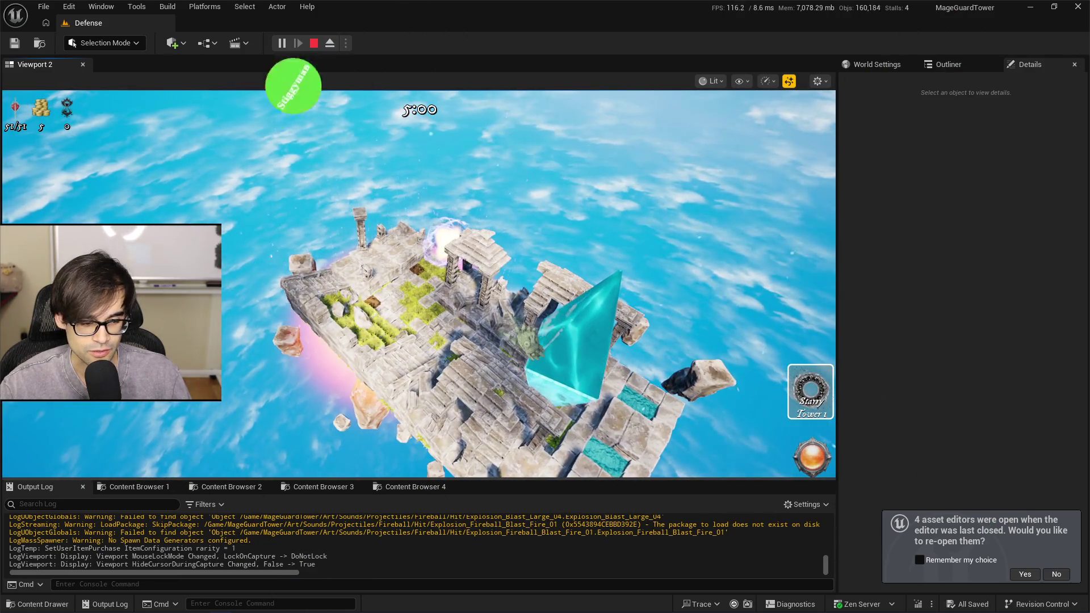
key("grave")
key("Up")
key("Return")
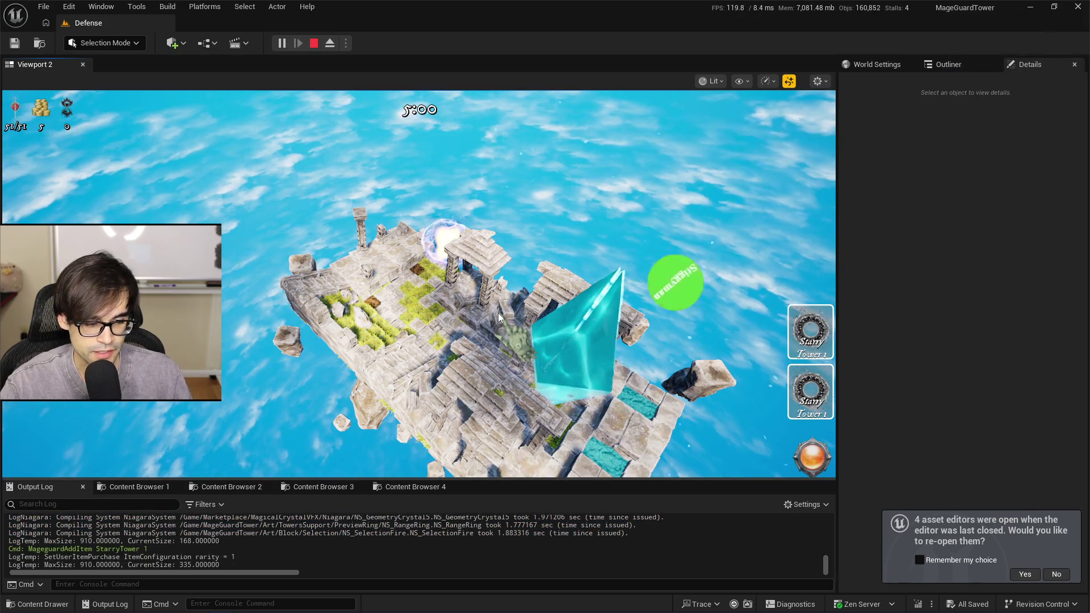
left_click_drag(603, 481, 562, 430)
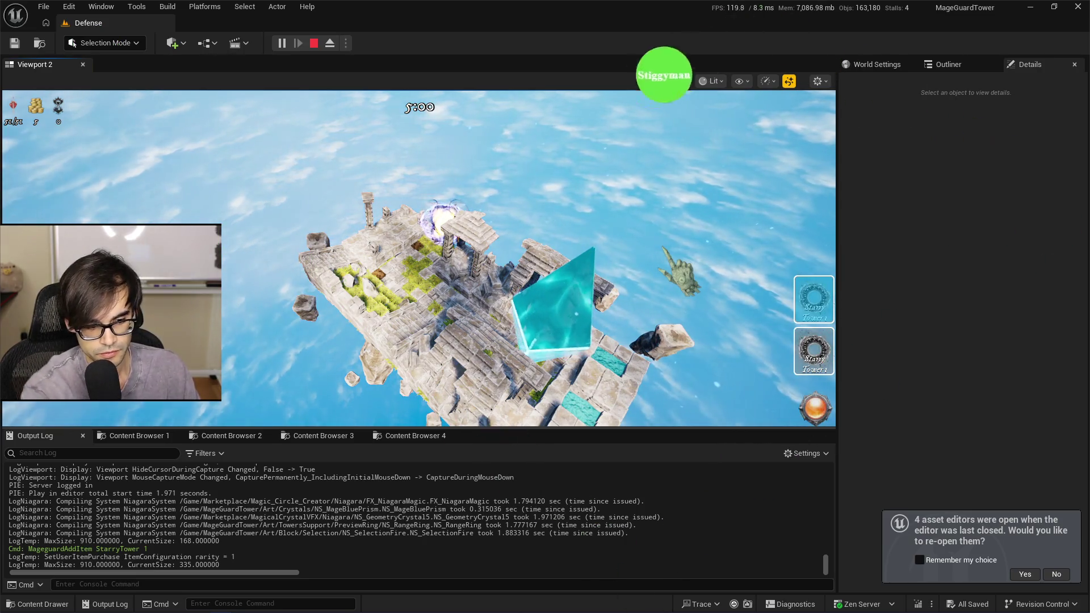
key("Escape")
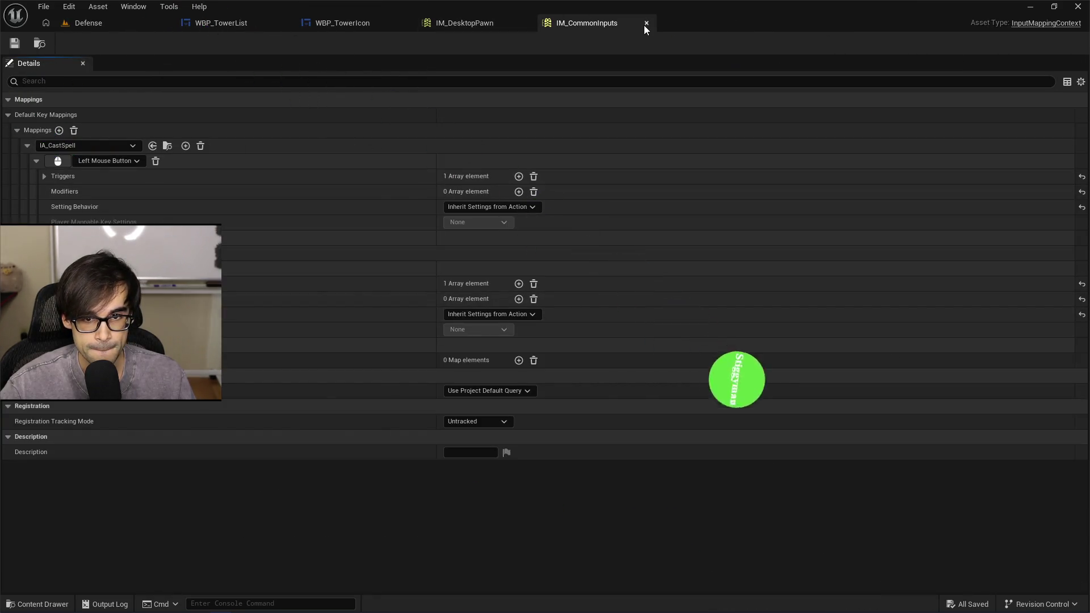
Look over WBP_TowerIcon's event graph, then return to WBP_TowerList.
left_click(218, 24)
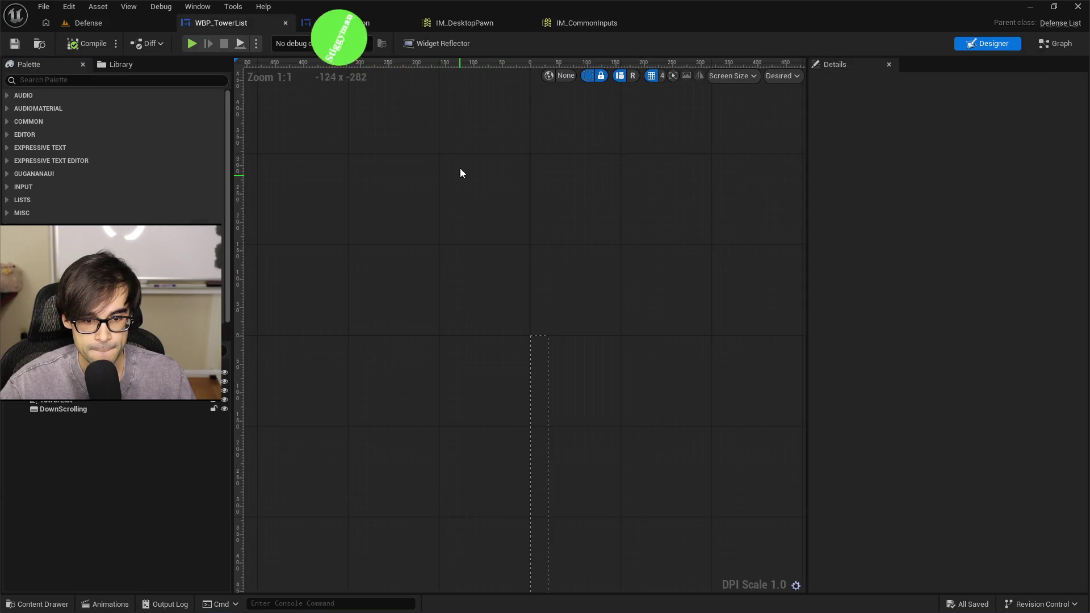
left_click(321, 28)
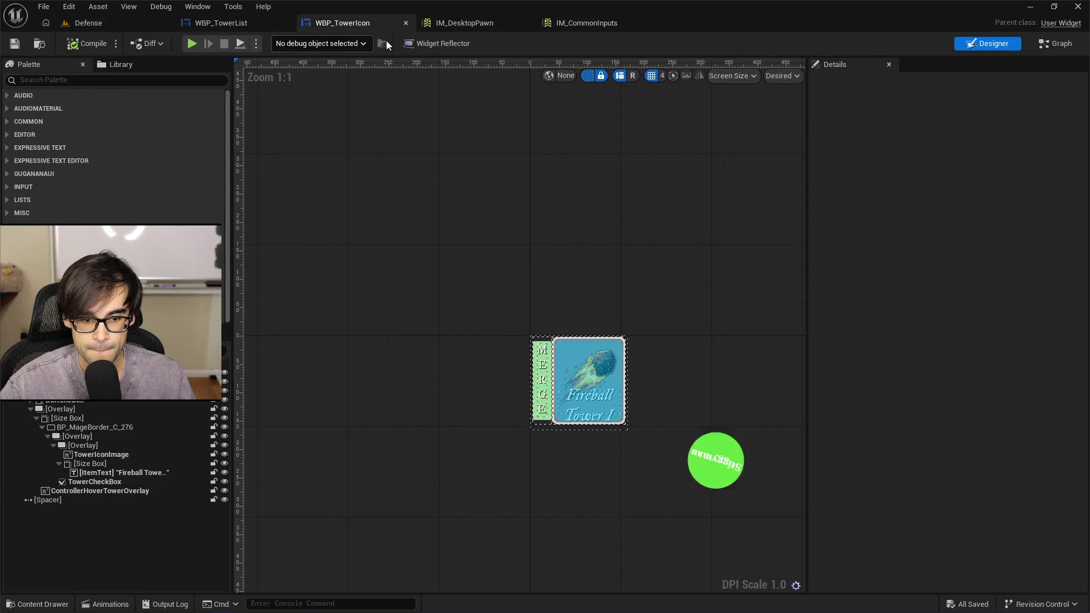
left_click(1033, 46)
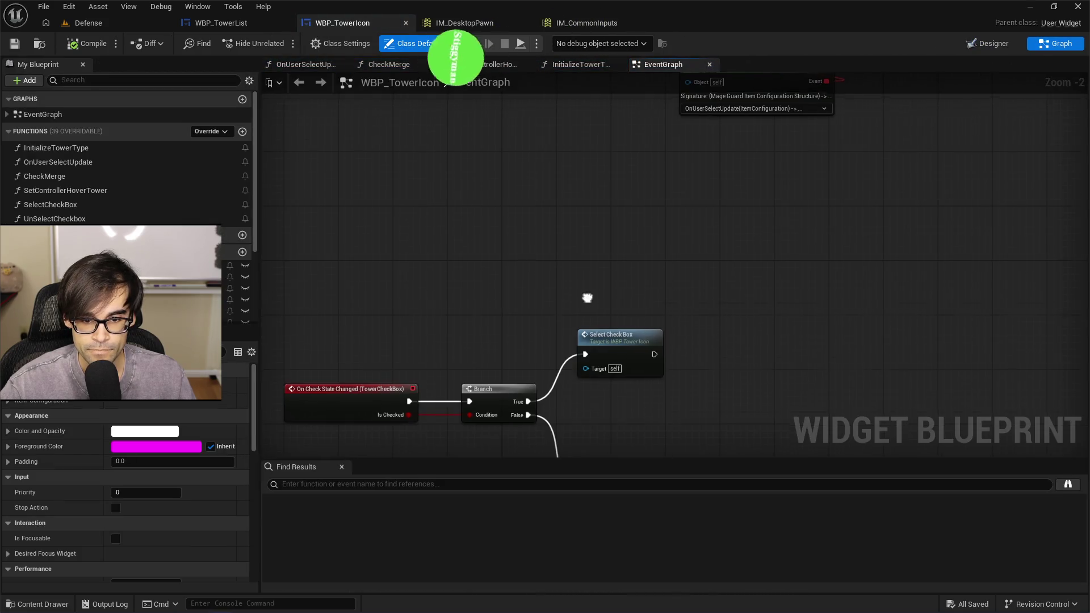
scroll(568, 255, "down", 3)
scroll(548, 395, "up", 3)
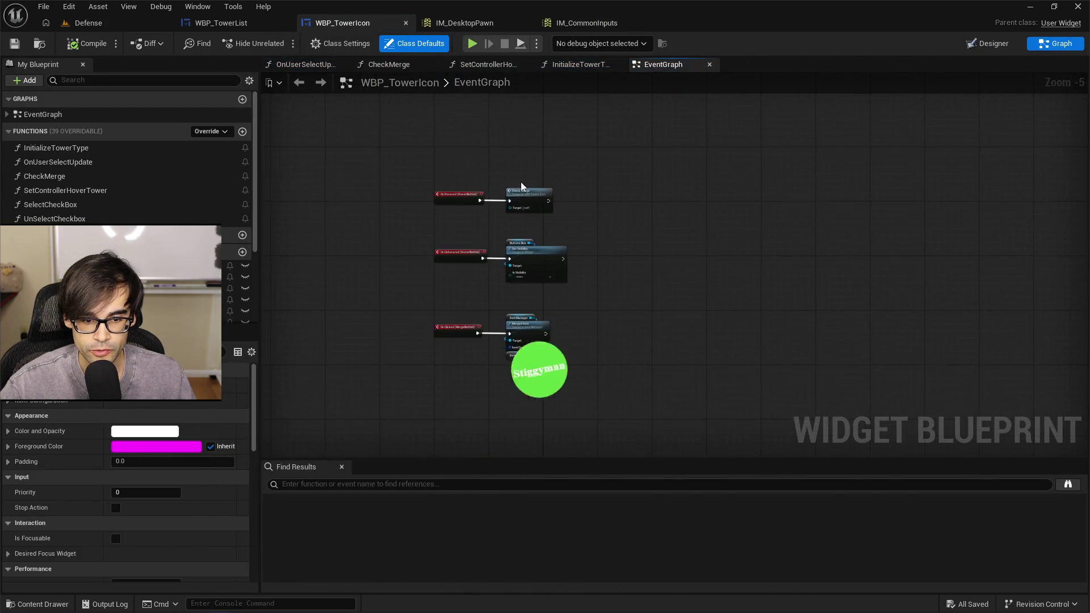
left_click(230, 24)
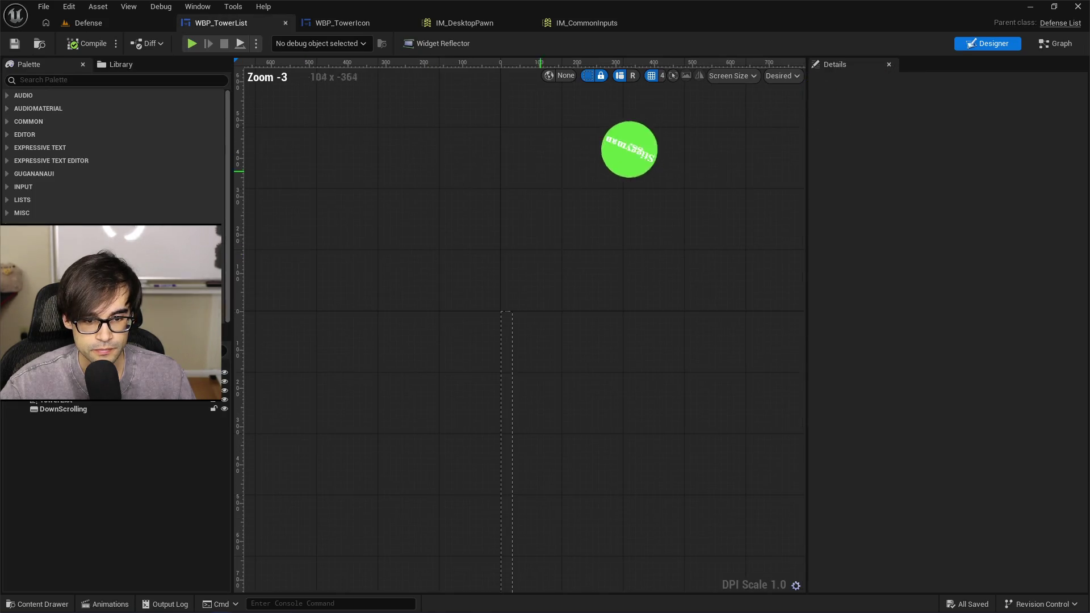
scroll(564, 203, "down", 5)
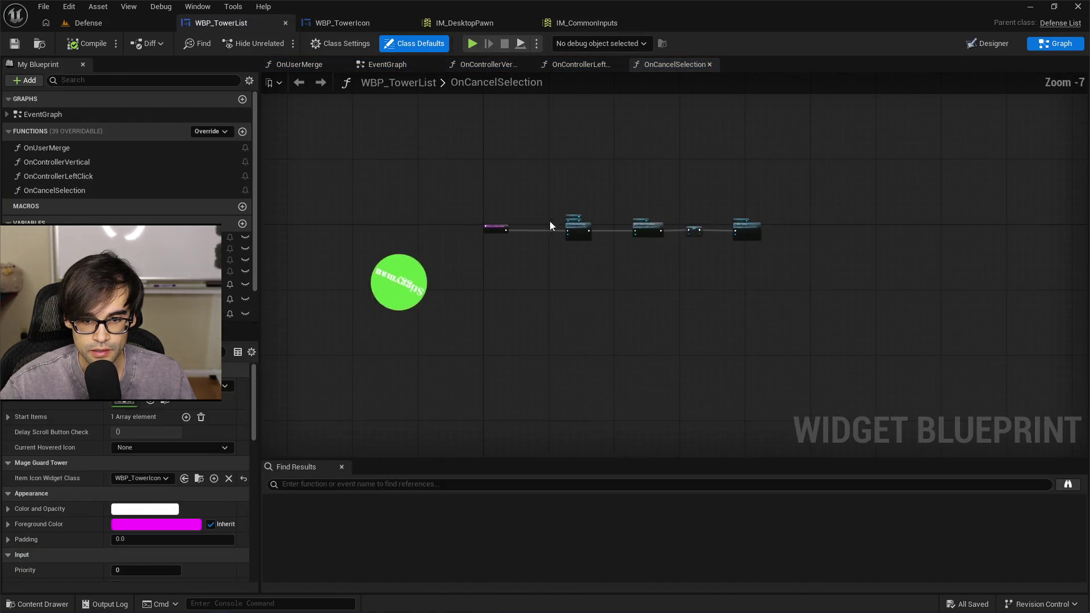
scroll(552, 215, "up", 5)
Inspect WBP_TowerList's EventGraph around the Set Controller Hover Tower node.
left_click(375, 65)
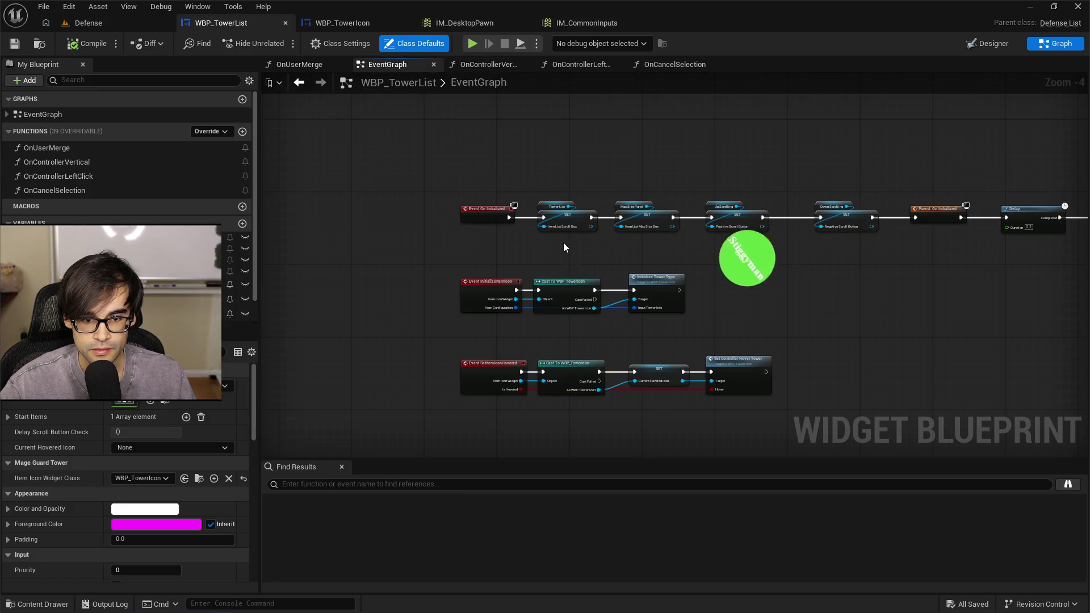
scroll(657, 348, "up", 1)
scroll(757, 328, "up", 1)
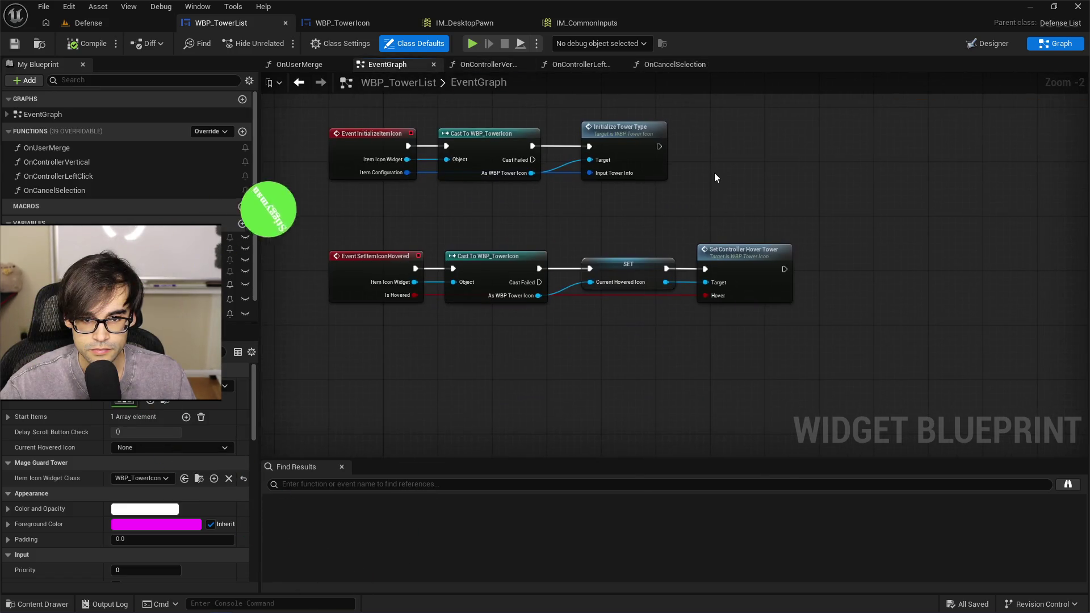
left_click_drag(714, 173, 680, 285)
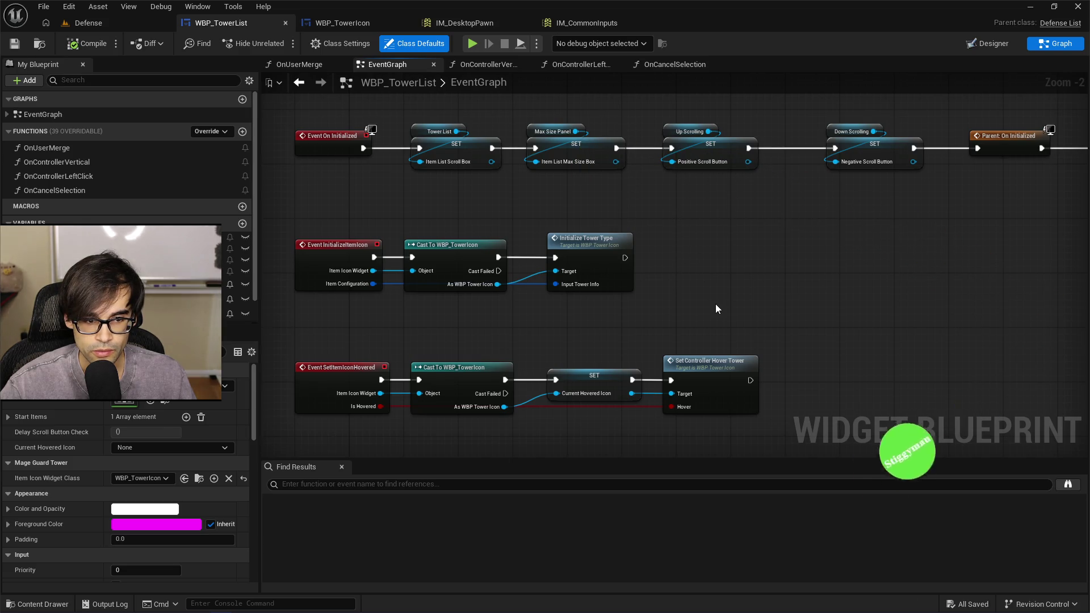
scroll(629, 374, "up", 2)
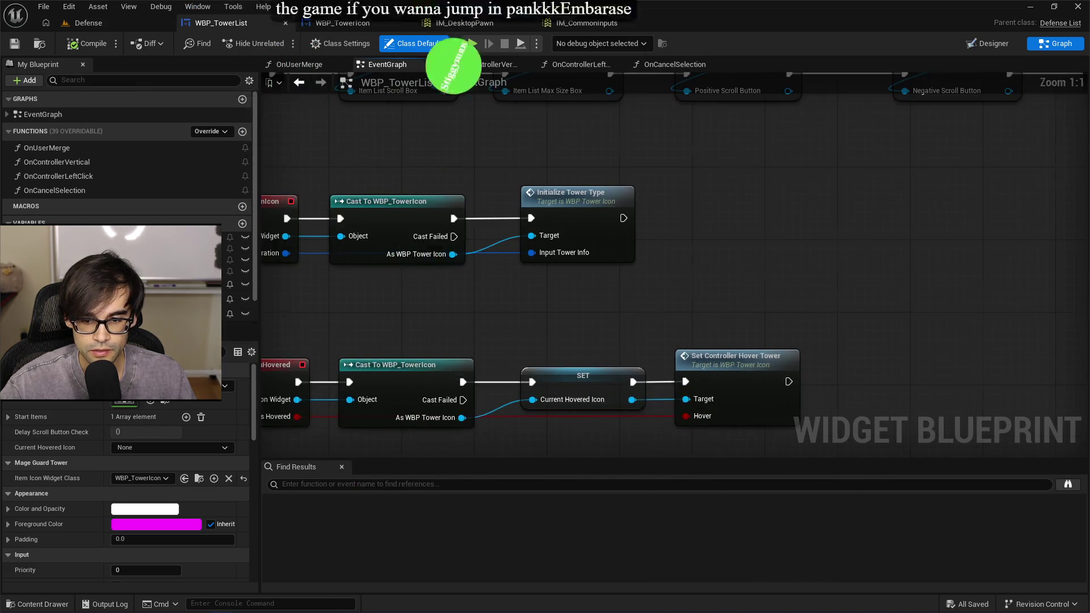
left_click_drag(740, 316, 706, 259)
left_click_drag(633, 290, 790, 366)
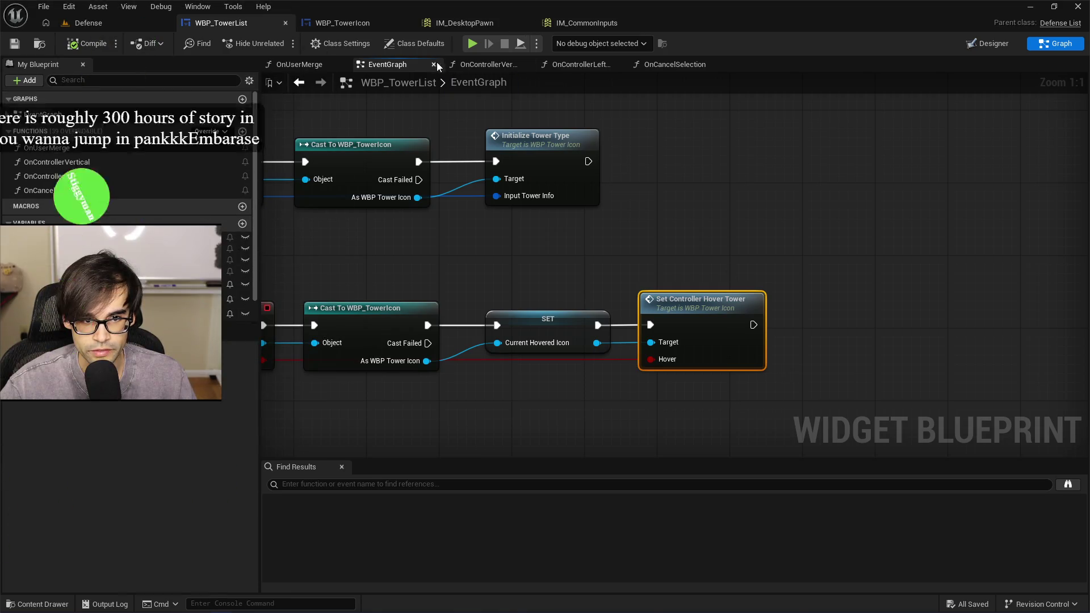
left_click_drag(511, 113, 722, 158)
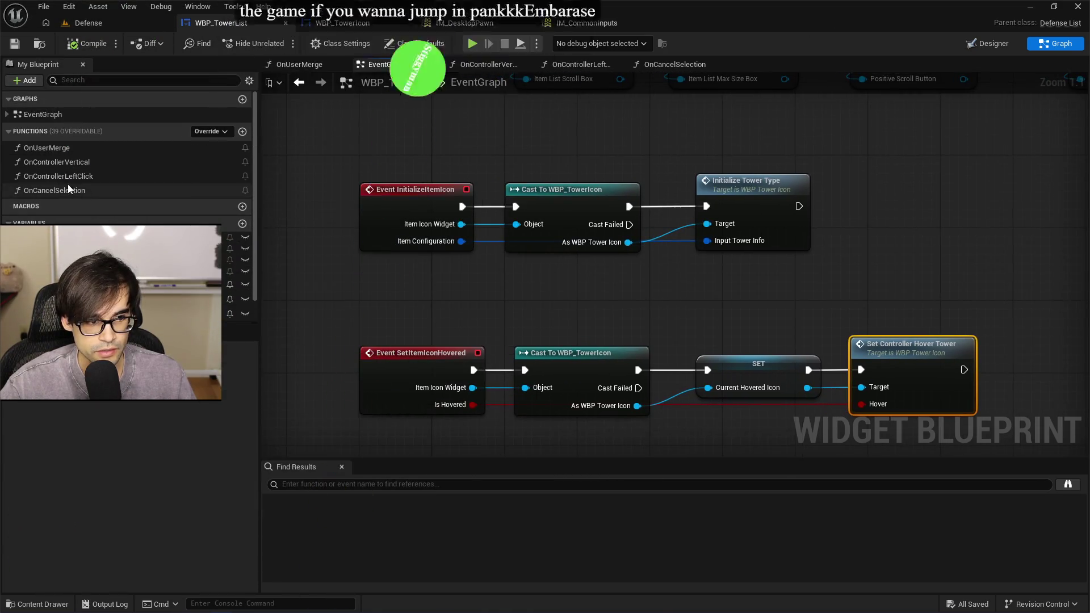
Shift the Set Checked State and Un Select Checkbox nodes left in OnCancelSelection, then open UnSelectCheckbox.
double_click(67, 187)
mouse_move(473, 248)
left_mouse_down()
mouse_move(542, 316)
mouse_move(682, 329)
left_mouse_up()
left_click_drag(669, 276, 541, 276)
left_click(720, 278)
scroll(542, 251, "up", 2)
mouse_move(612, 289)
left_mouse_down()
mouse_move(650, 285)
mouse_move(563, 280)
left_mouse_up()
double_click(553, 280)
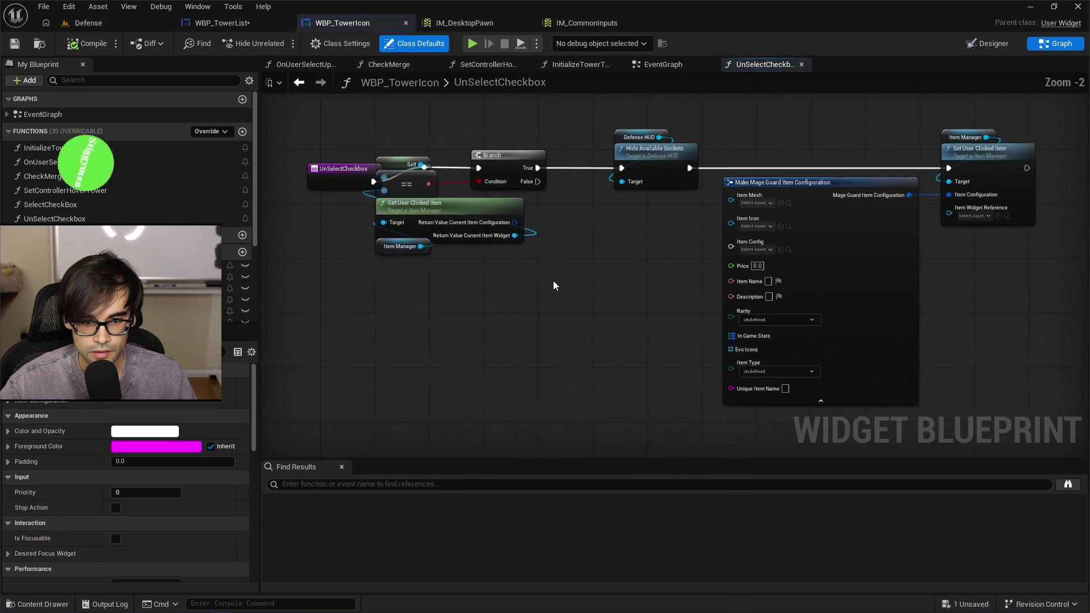
Move the UnSelectCheckbox entry and the Self, ==, Get User Clicked Item nodes left.
scroll(569, 263, "down", 1)
mouse_move(360, 182)
left_mouse_down()
mouse_move(292, 178)
mouse_move(270, 155)
mouse_move(296, 171)
left_mouse_up()
left_click_drag(390, 158, 574, 285)
mouse_move(544, 209)
left_mouse_down()
mouse_move(452, 220)
mouse_move(478, 226)
left_mouse_up()
left_click(455, 139)
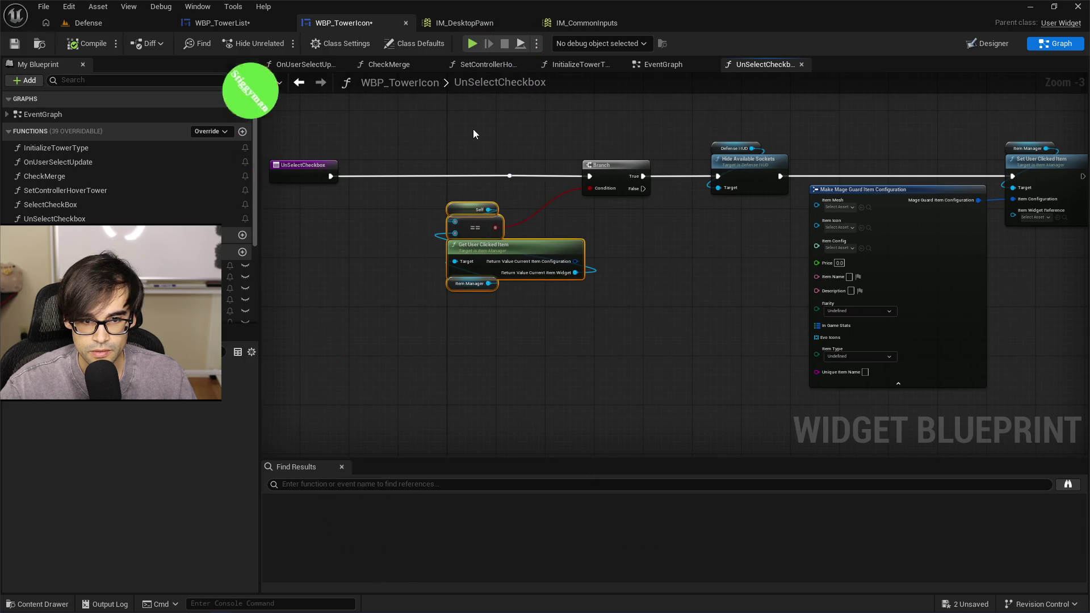
left_click_drag(576, 157, 598, 216)
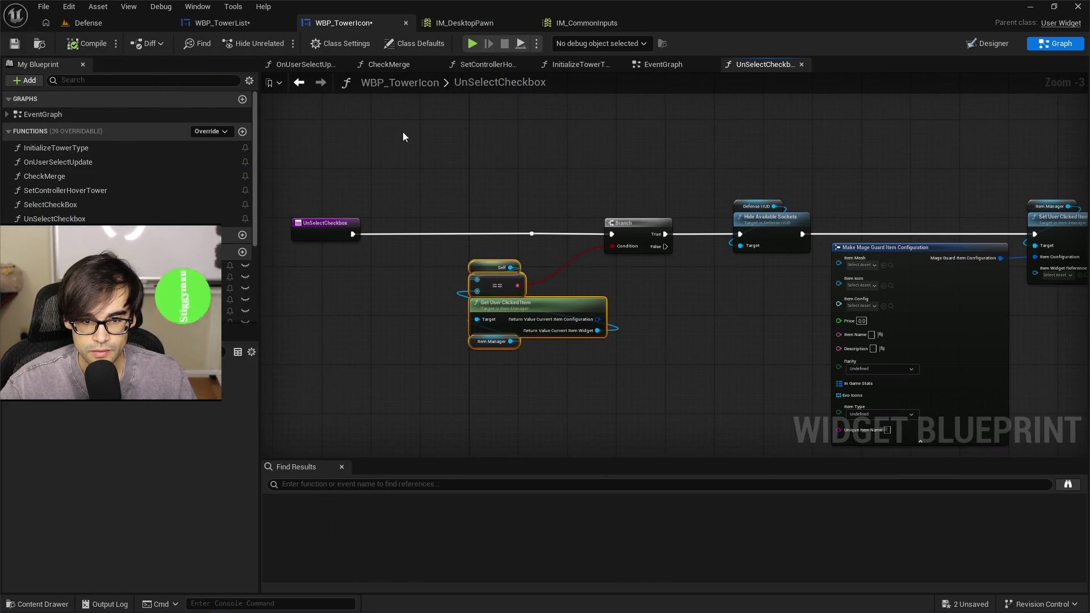
Save WBP_TowerIcon and go back to WBP_TowerList's OnCancelSelection graph.
left_click(14, 43)
left_click(109, 22)
left_click(223, 23)
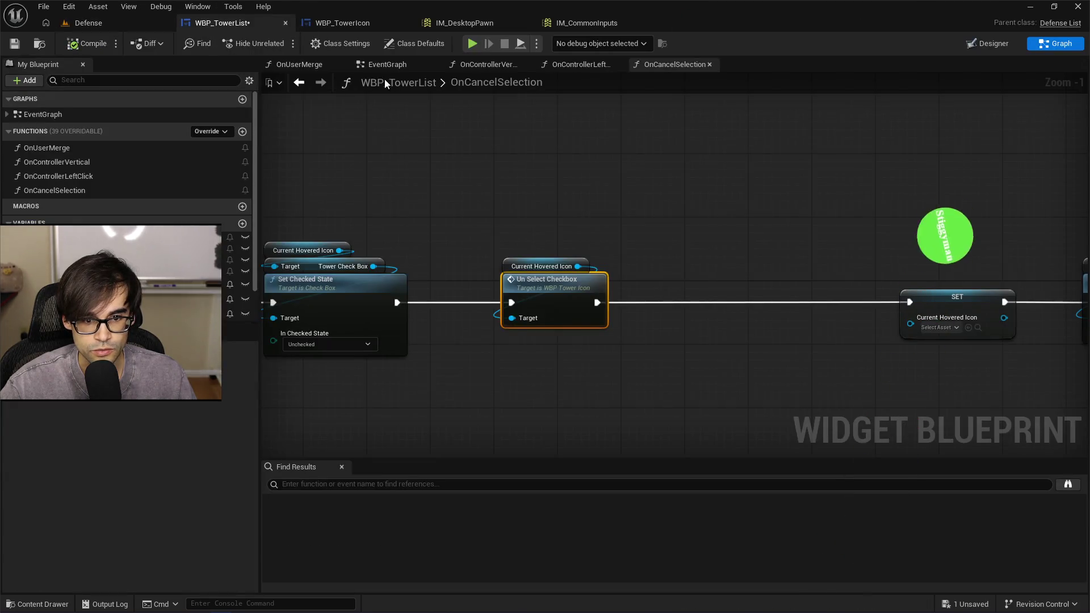
Paste a Set Controller Hover Tower node between Un Select Checkbox and SET.
left_click_drag(709, 233, 616, 234)
key("ctrl+v")
left_click_drag(699, 291, 578, 265)
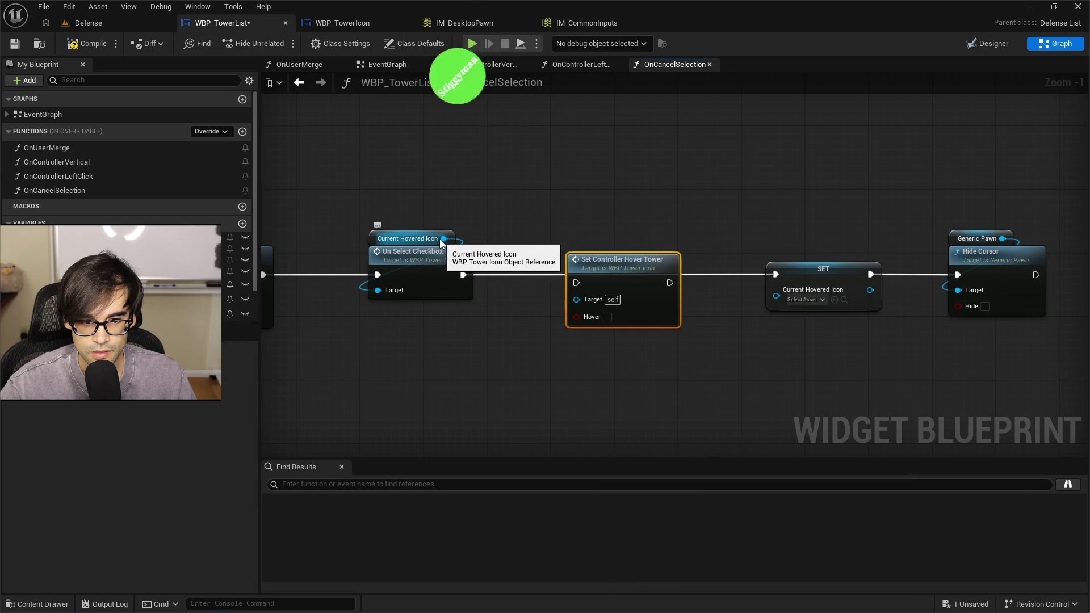
Wire a copied Current Hovered Icon getter into its Target and its exec into SET.
key("ctrl+c")
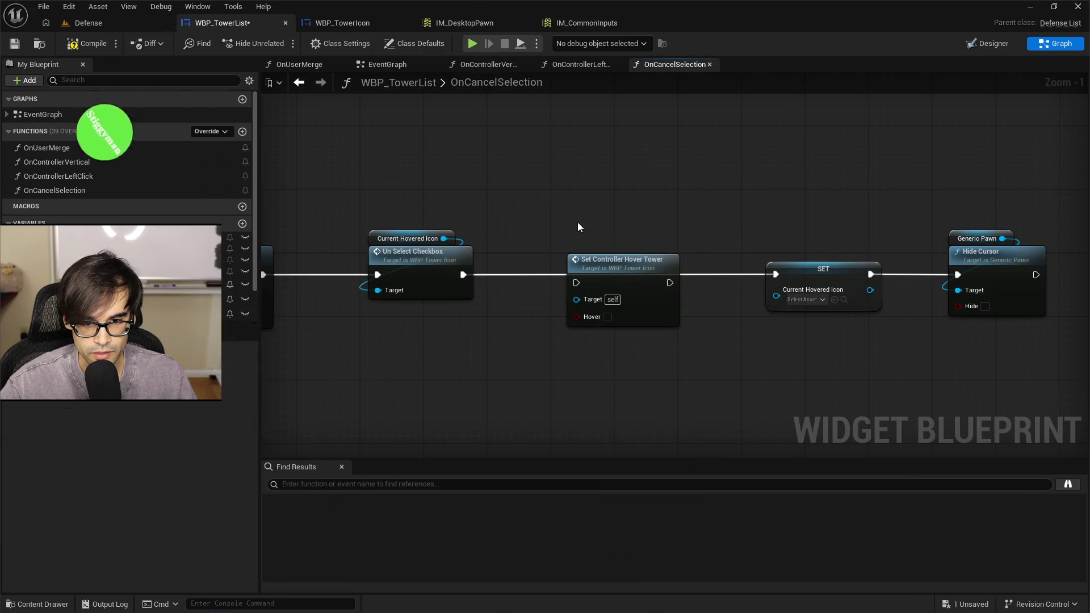
key("ctrl+v")
left_click_drag(651, 230, 614, 267)
left_click_drag(575, 300, 577, 298)
left_click_drag(669, 284, 773, 272)
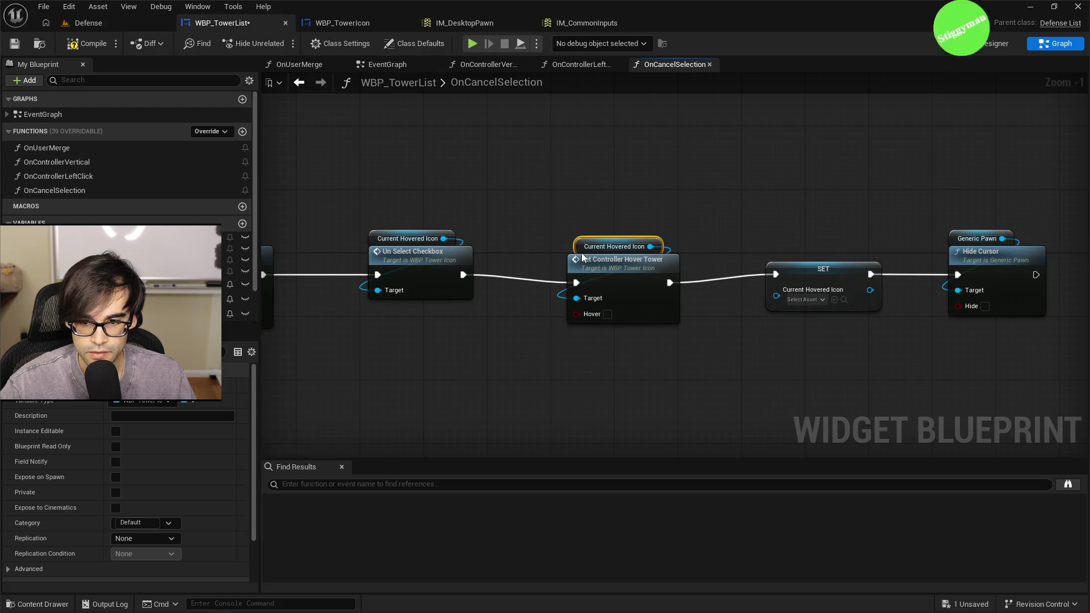
left_click(625, 266, "ctrl")
left_click_drag(626, 266, 615, 255)
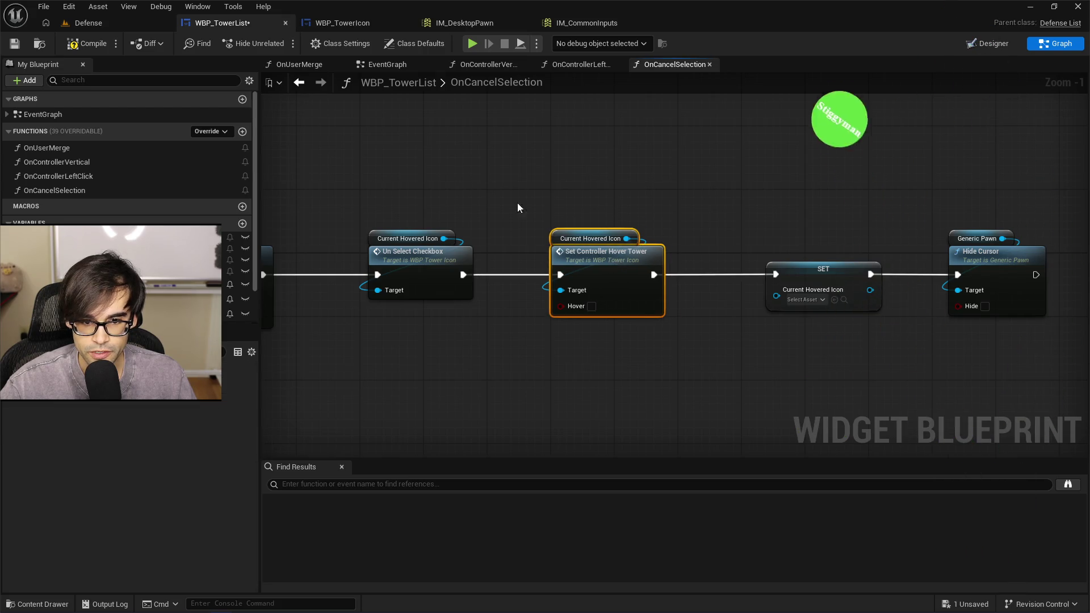
Save WBP_TowerList and playtest Defense, starting a tower placement with 1 and cancelling with Esc.
left_click(14, 43)
left_click(91, 23)
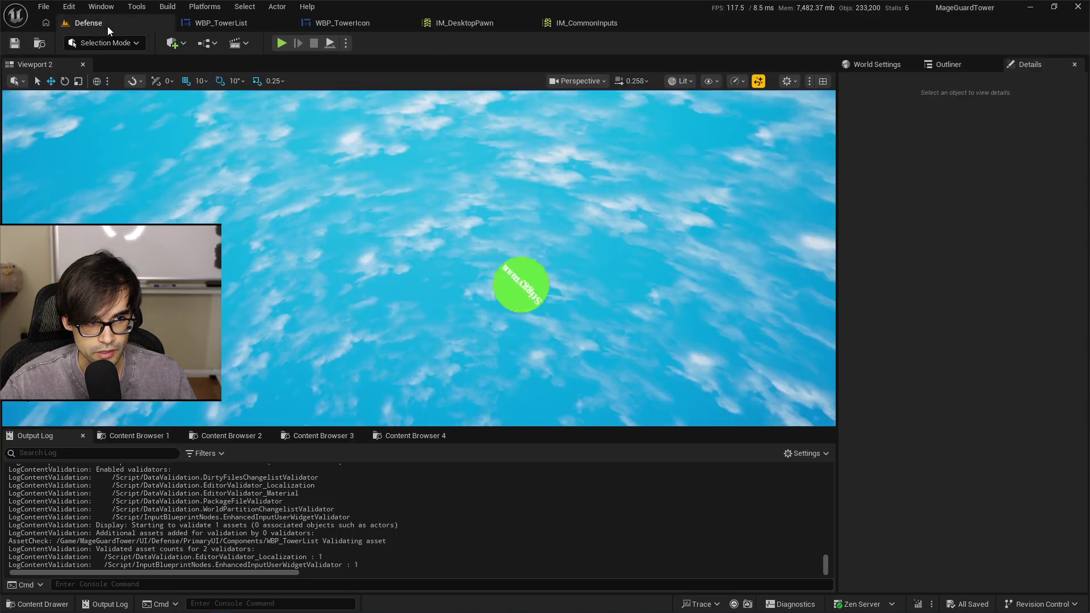
key("alt+p")
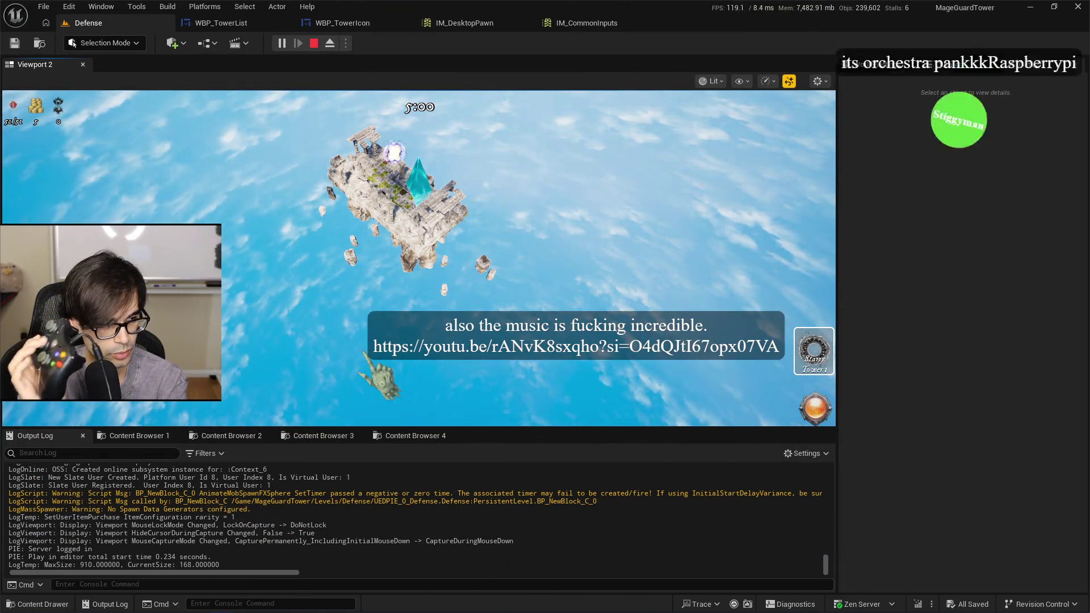
key("1")
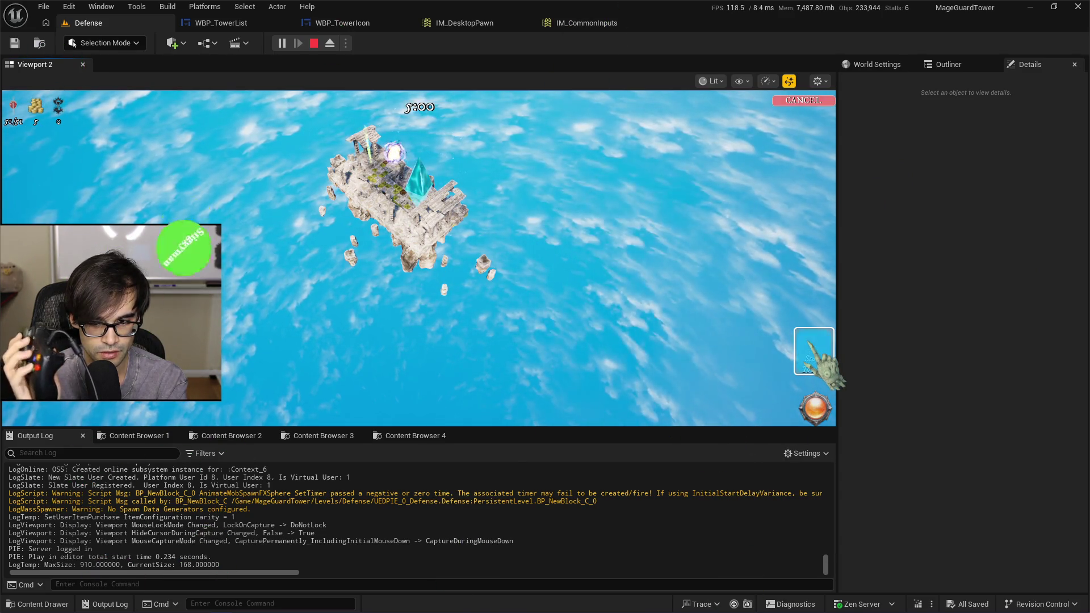
key("Escape")
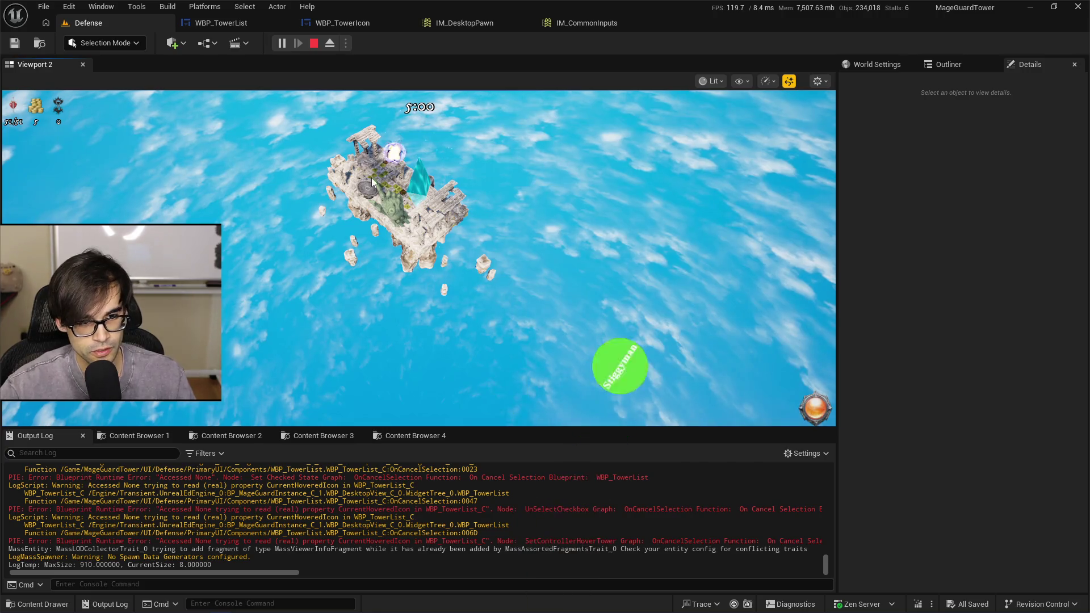
Stop the playtest and shift the OnCancelSelection nodes right, away from the entry node.
key("Escape")
left_click(767, 22)
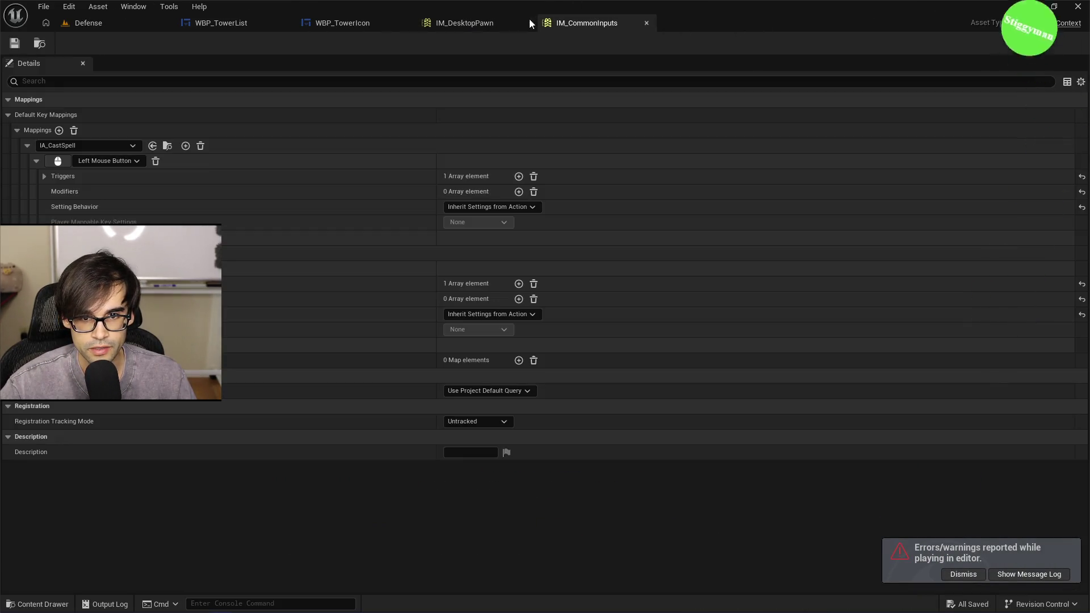
left_click(464, 20)
left_click(343, 23)
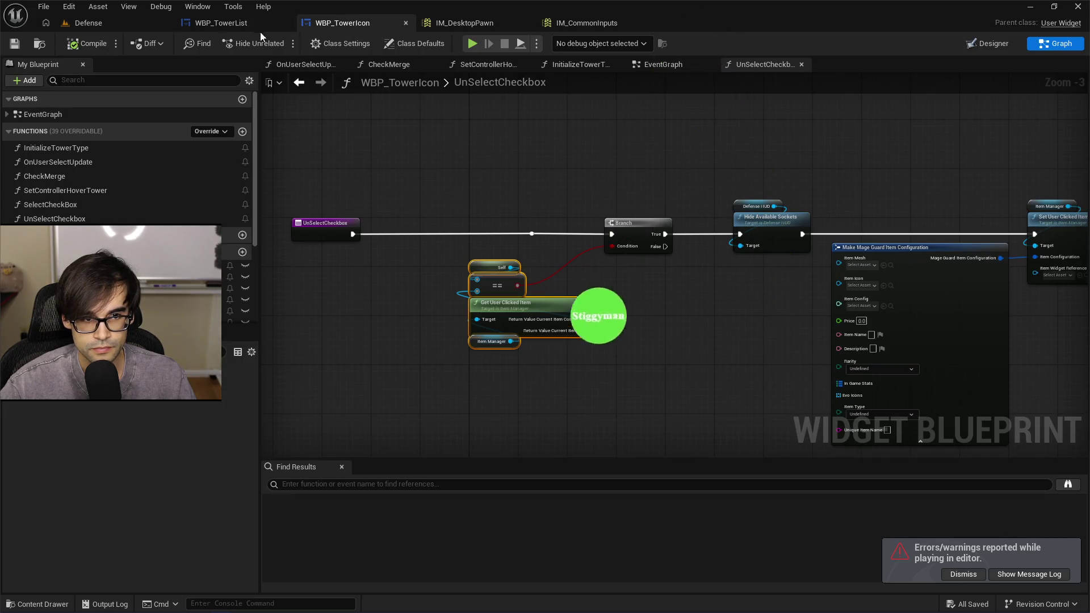
left_click(239, 24)
scroll(401, 172, "up", 2)
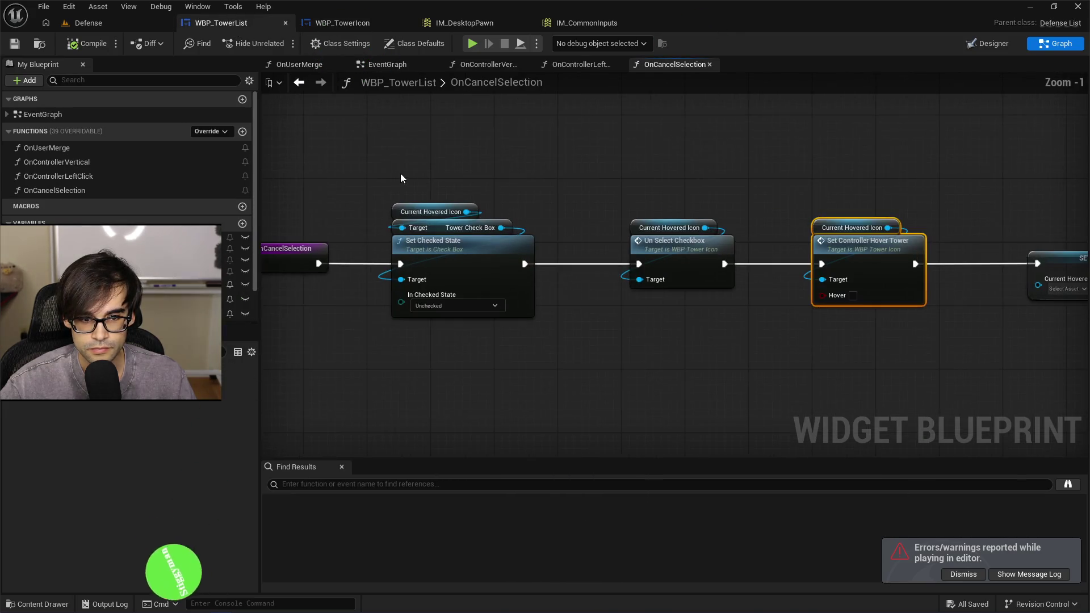
scroll(410, 168, "down", 3)
left_click_drag(410, 168, 788, 243)
scroll(490, 199, "up", 3)
scroll(489, 199, "up", 2)
mouse_move(490, 199)
left_mouse_down()
mouse_move(767, 205)
mouse_move(683, 203)
left_mouse_up()
left_click(683, 202)
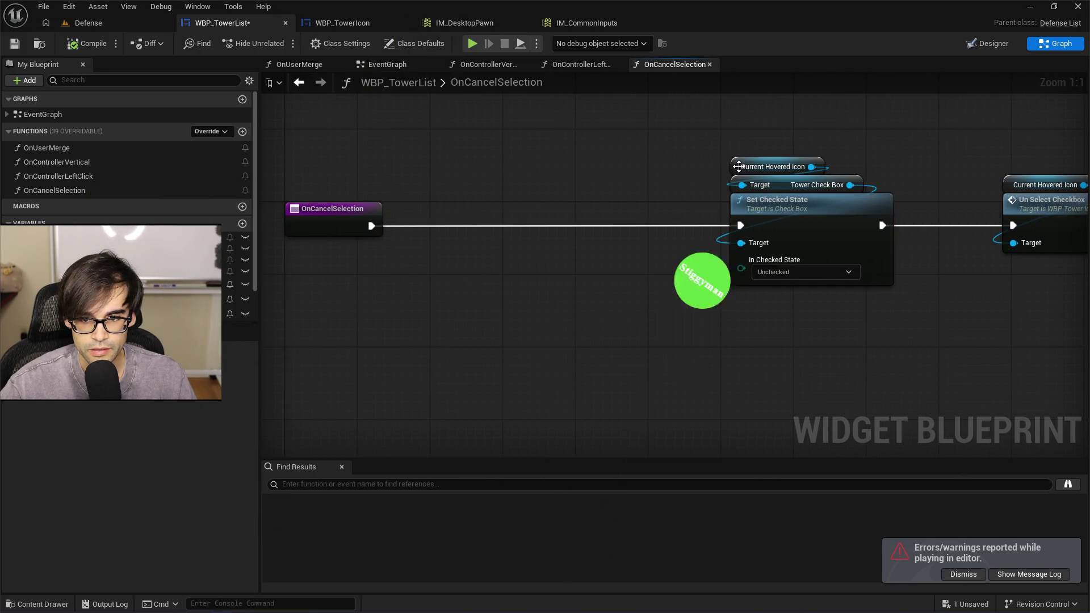
Insert an Is Valid check on Current Hovered Icon before Set Checked State and save WBP_TowerList.
left_click(772, 166)
key("ctrl+c")
key("ctrl+v")
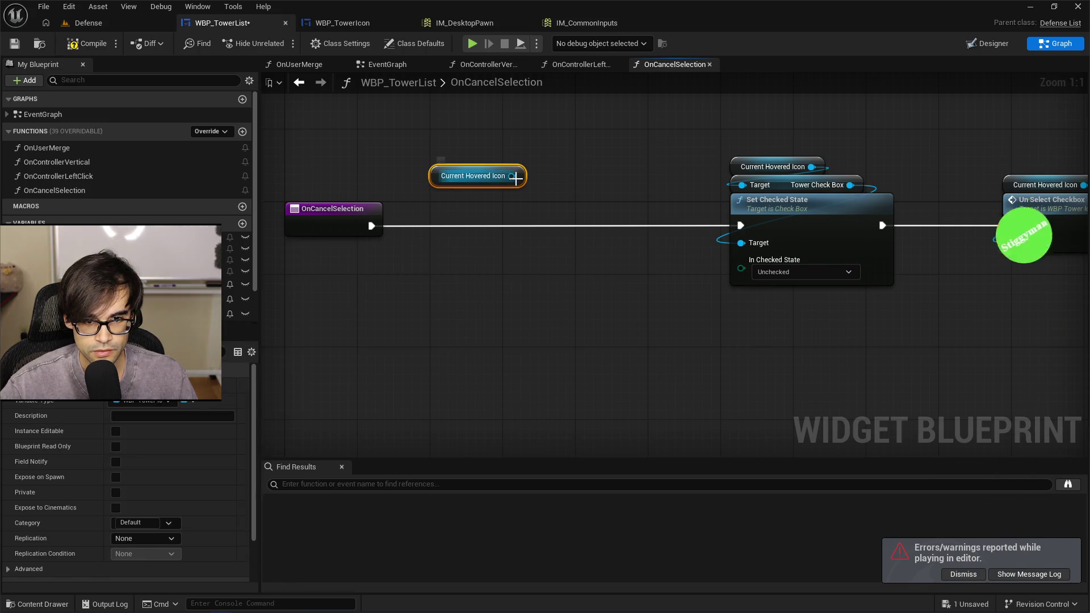
left_click_drag(513, 176, 523, 215)
type("is valid")
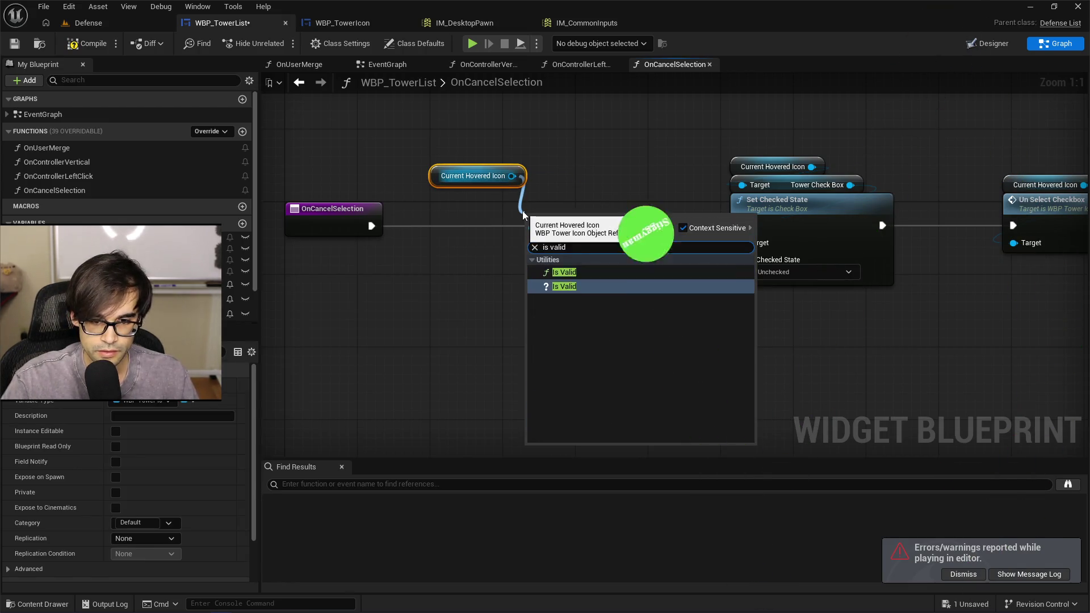
left_click(563, 287)
left_click_drag(370, 234, 532, 234)
left_click_drag(638, 235, 741, 226)
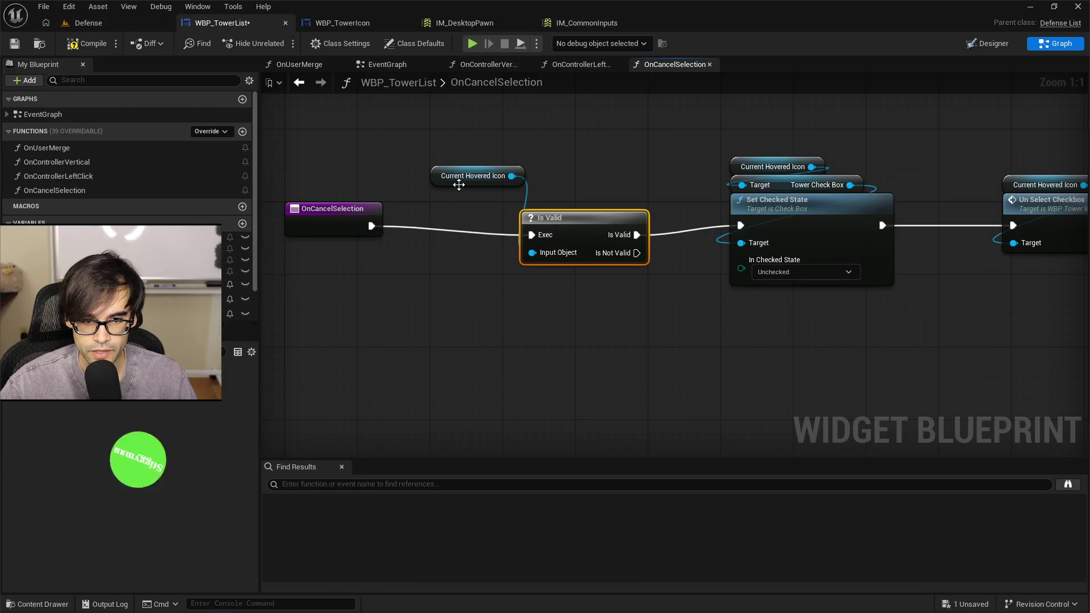
mouse_move(473, 176)
left_mouse_down()
mouse_move(564, 203)
mouse_move(654, 267)
left_mouse_up()
left_click_drag(568, 217, 532, 208)
left_click(14, 43)
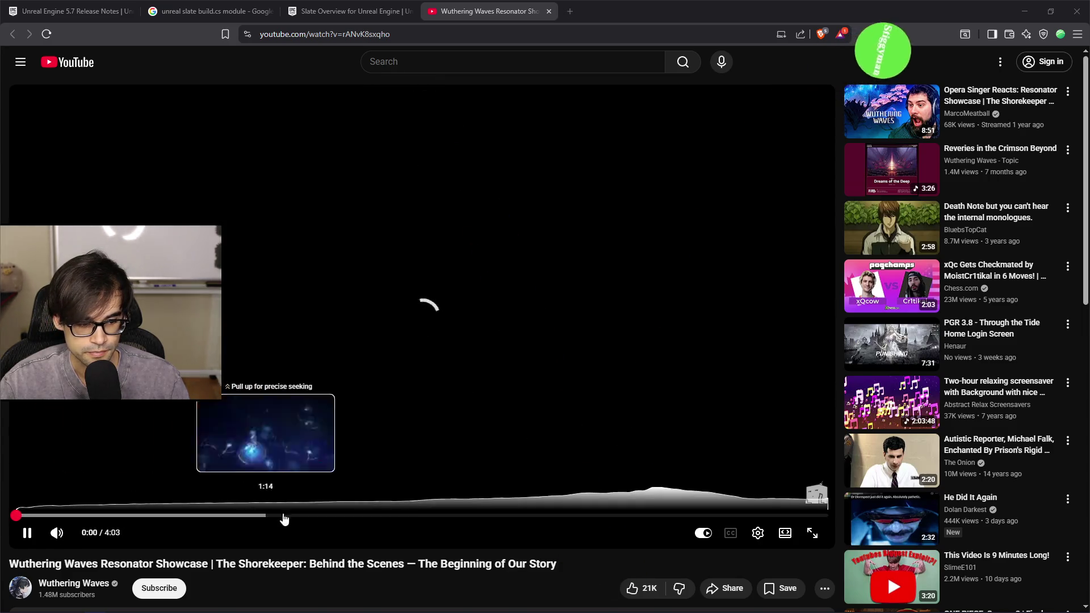
Scroll through the Wuthering Waves video page and comments, then minimize the browser.
scroll(357, 571, "down", 4)
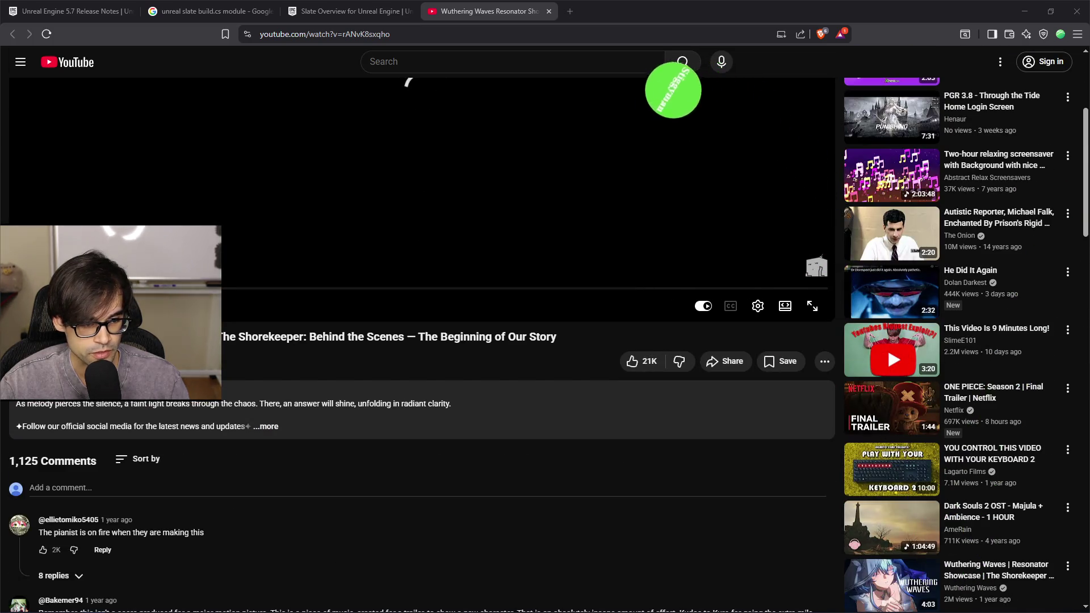
scroll(149, 439, "down", 2)
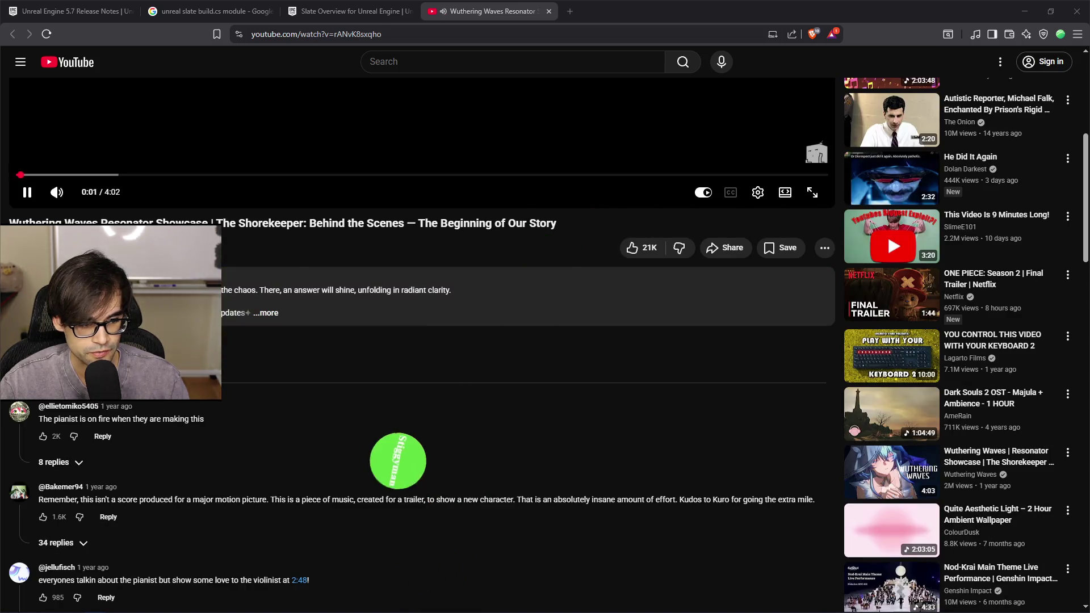
scroll(380, 451, "down", 4)
scroll(427, 469, "up", 8)
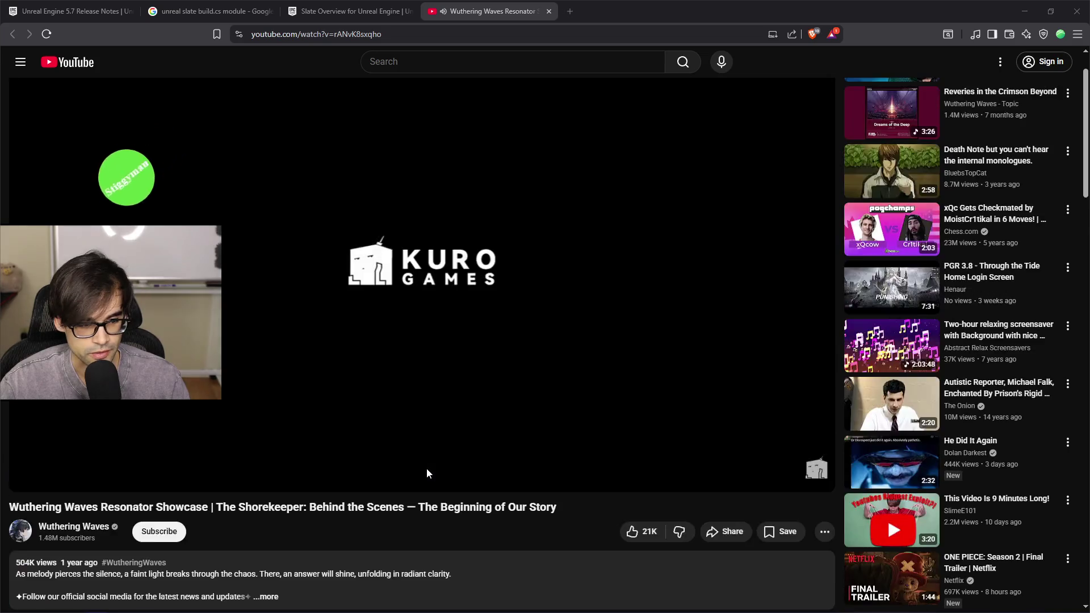
left_click(1021, 11)
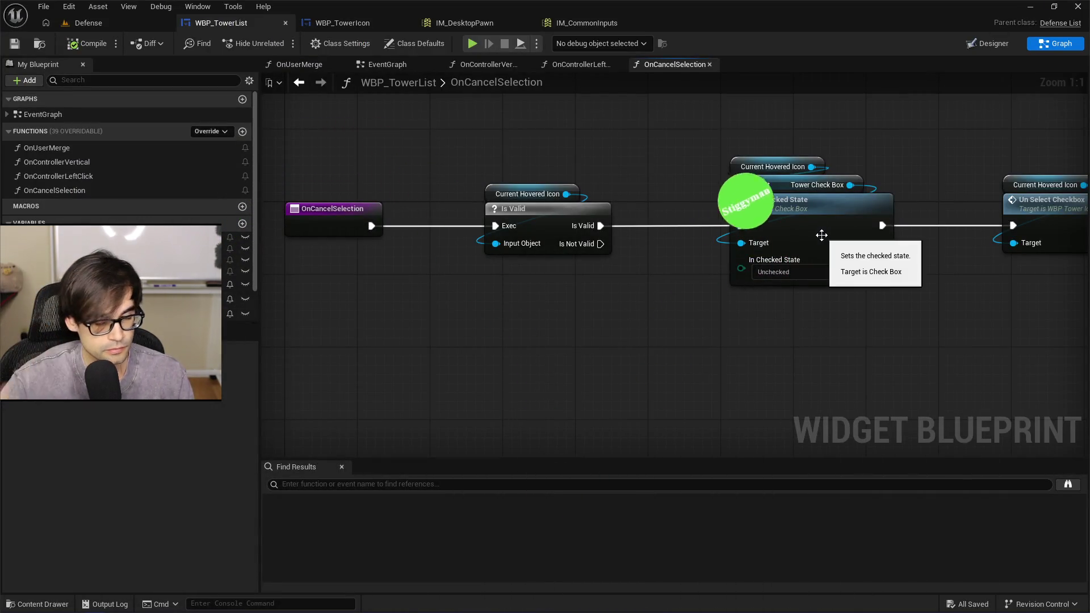
Pan OnCancelSelection to its Hide Cursor node, show the UI Components content browser, then switch to Notepad++.
left_click_drag(975, 342, 670, 391)
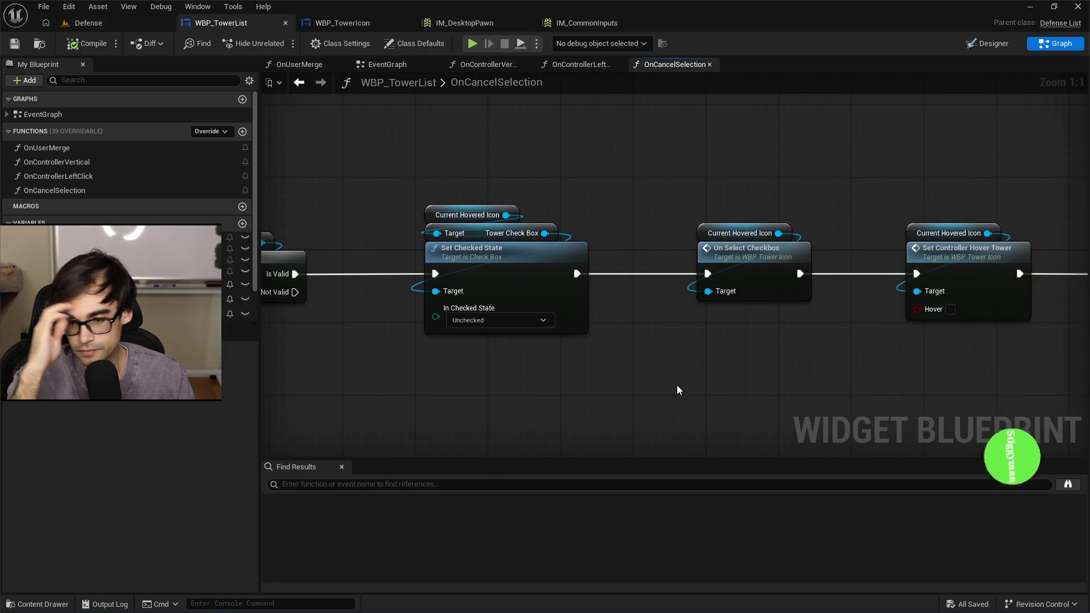
left_click_drag(1045, 214, 622, 210)
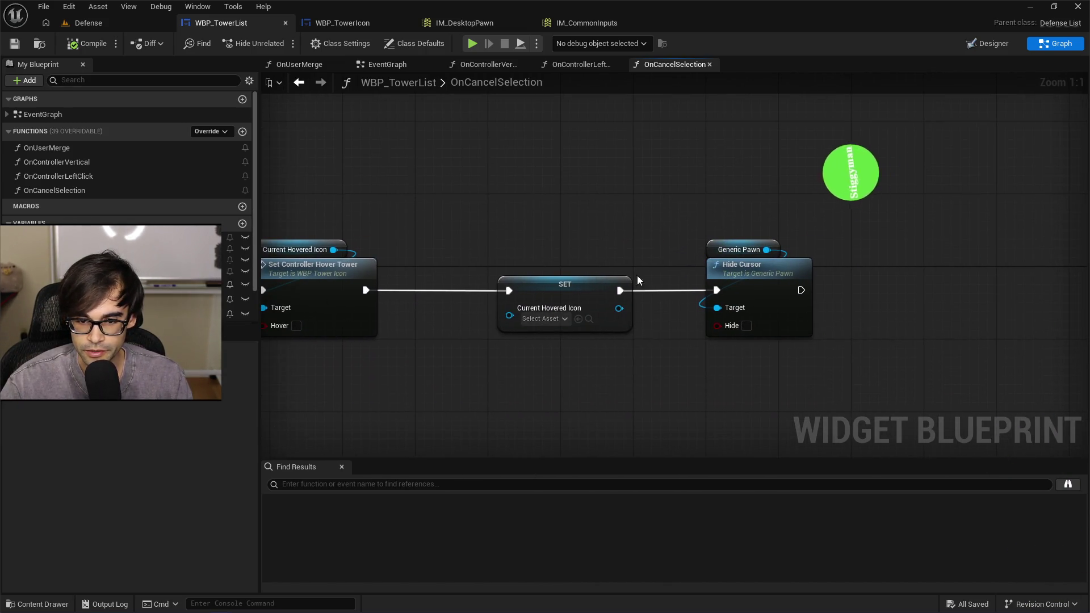
left_click(88, 22)
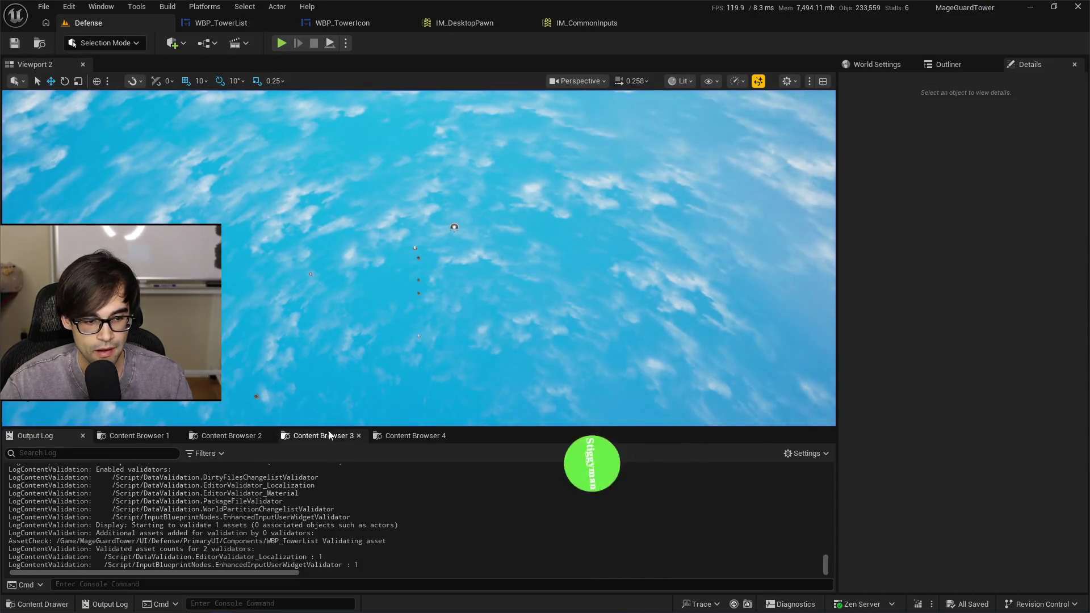
left_click(321, 436)
left_click(413, 435)
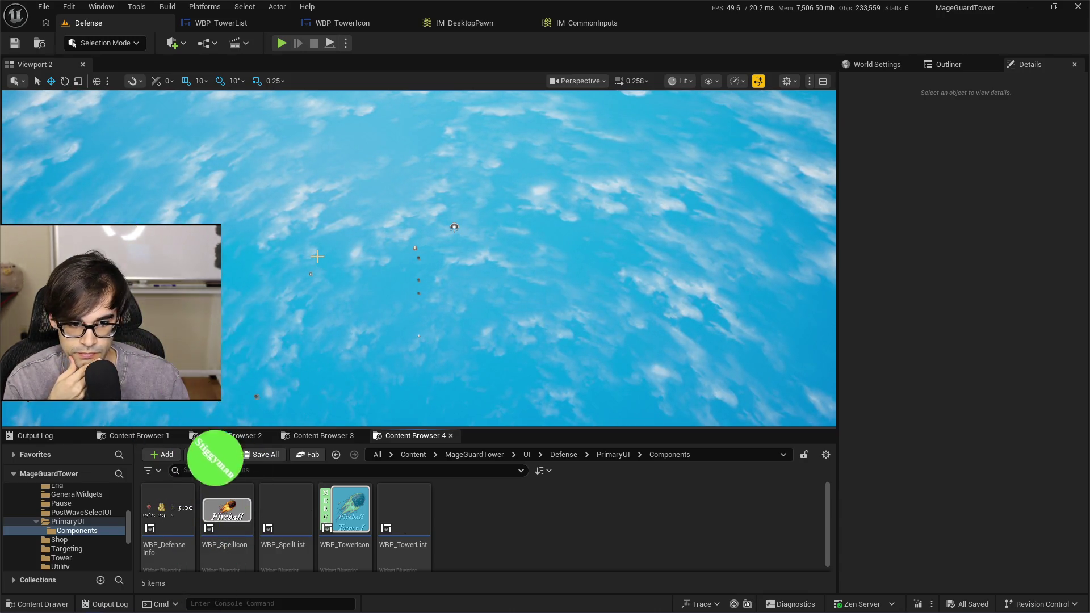
key("alt+Tab")
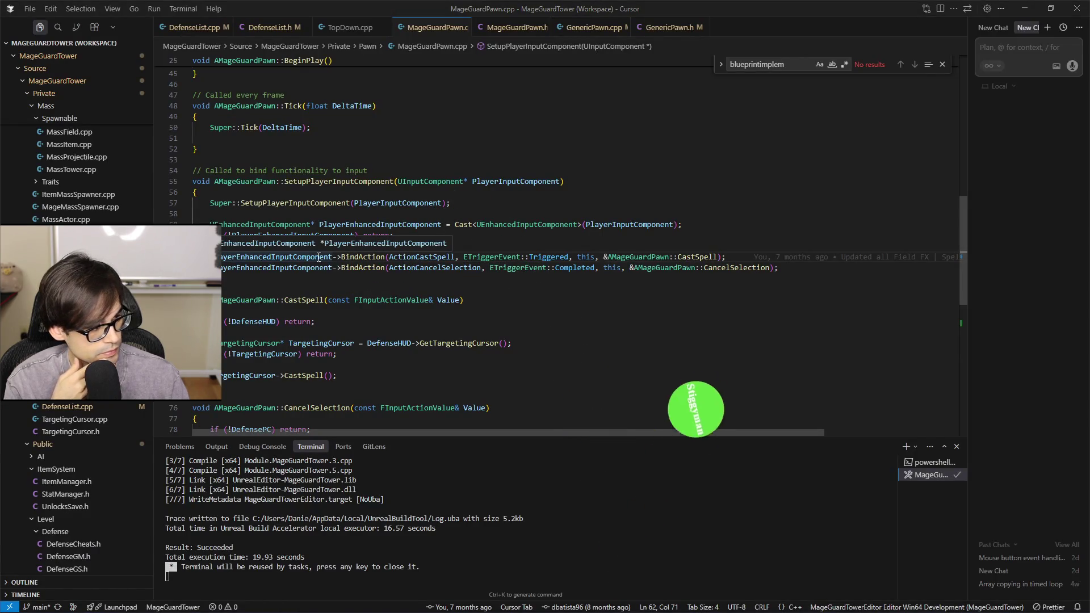
key("alt+Tab")
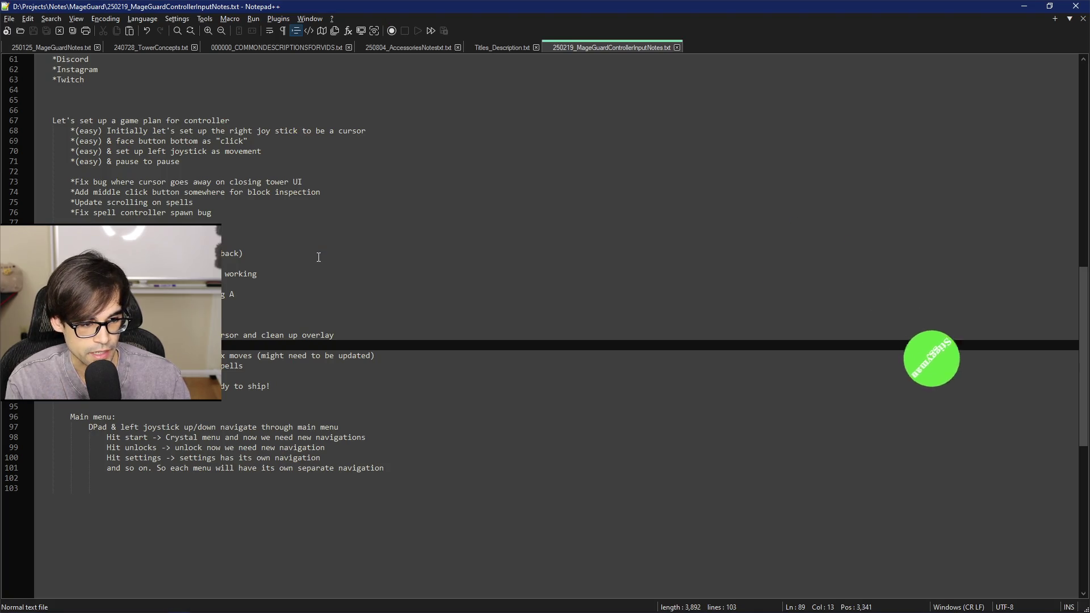
Insert new indented task lines under line 88 noting how the fix will be working.
key("Up")
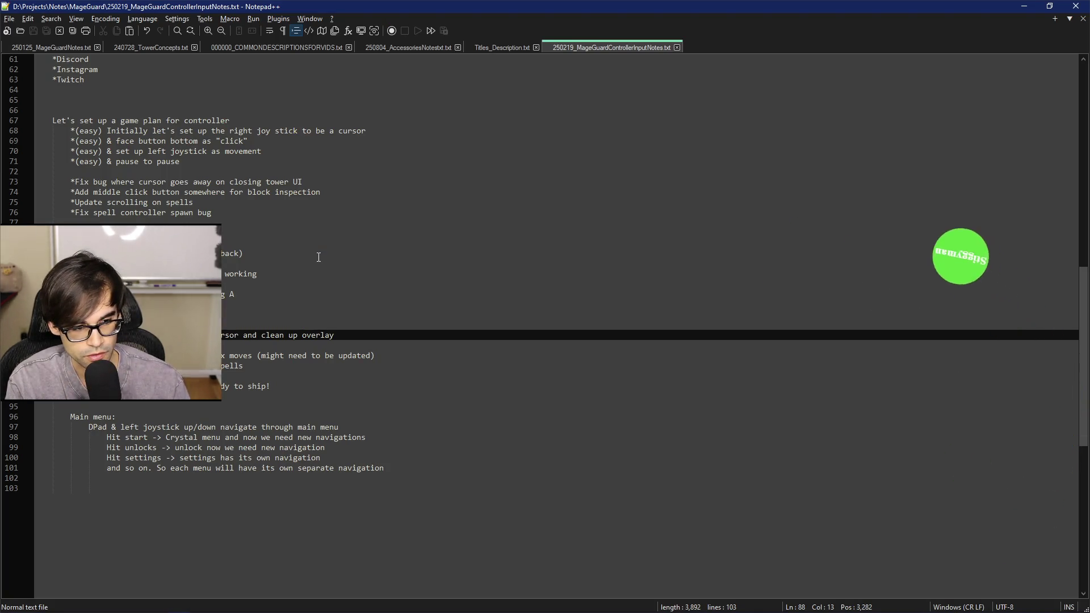
key("Down")
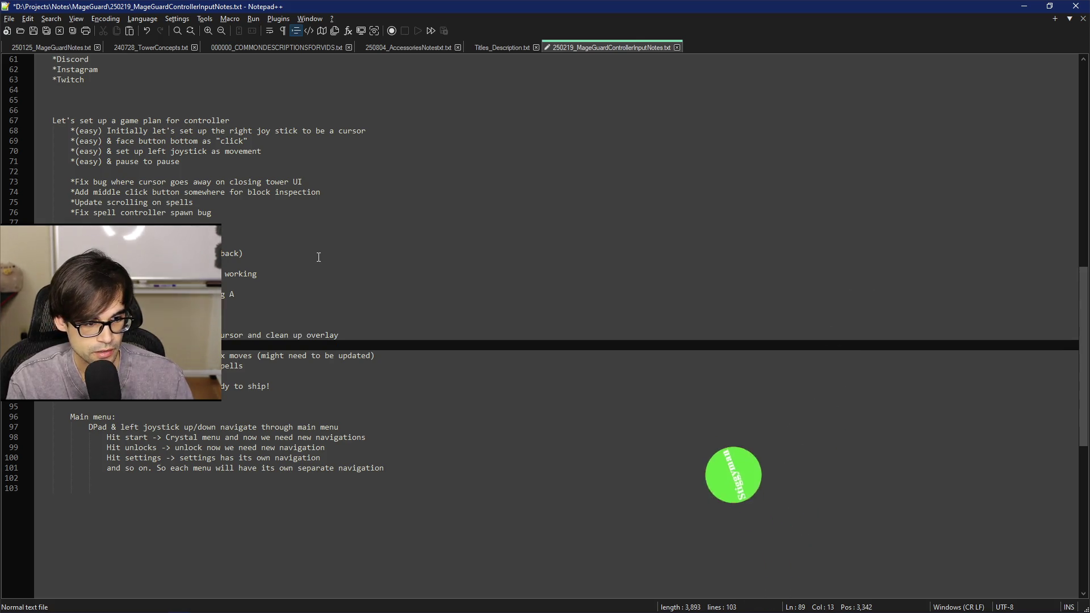
key("Return")
key("ctrl+d")
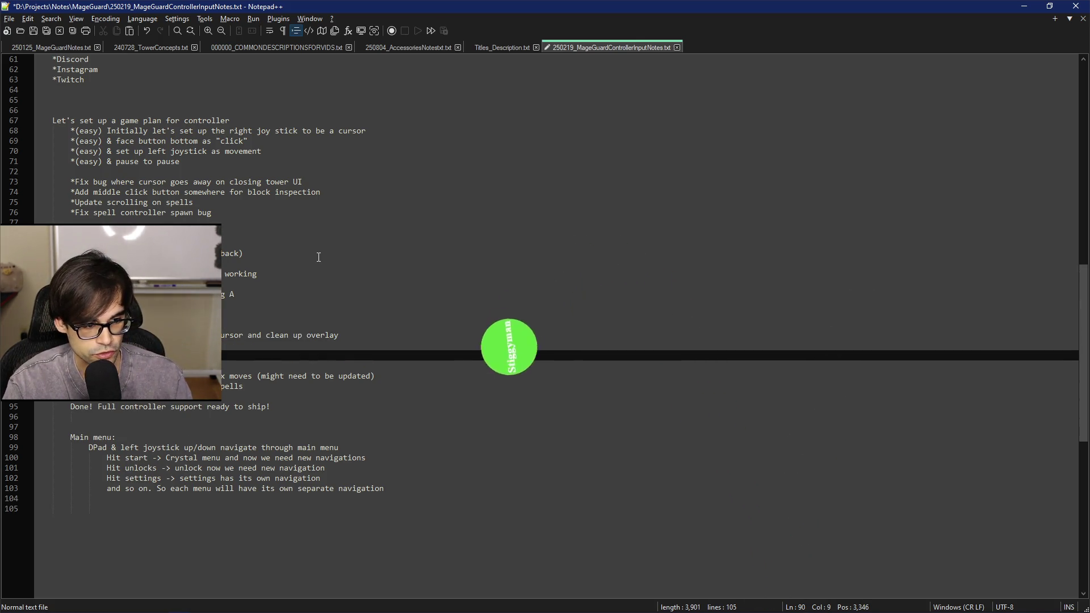
key("Tab")
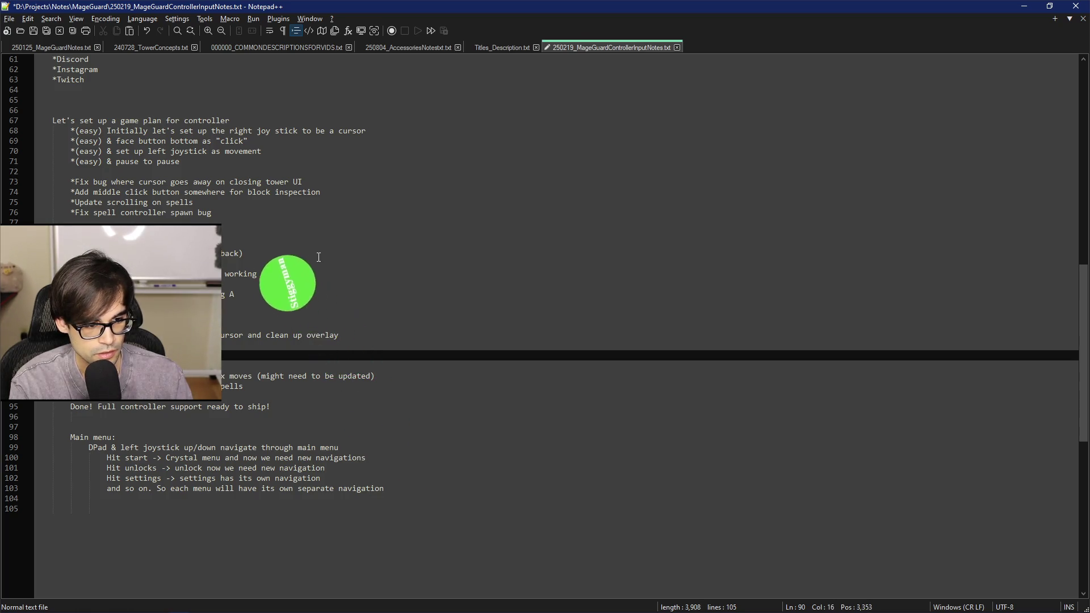
type("*F")
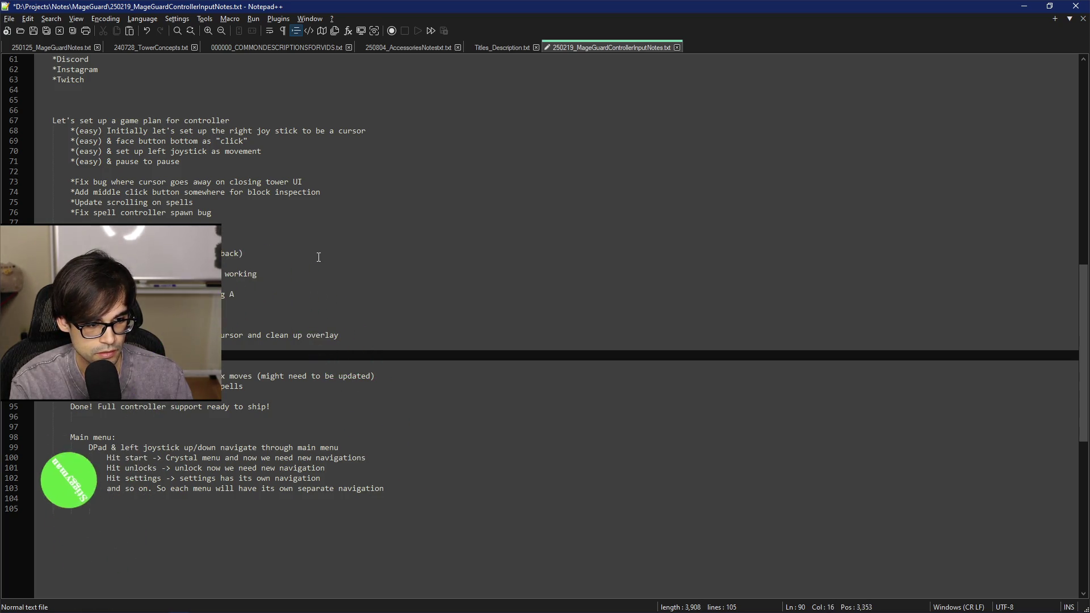
type("x")
key("Return")
type("ow the p will wrkworking")
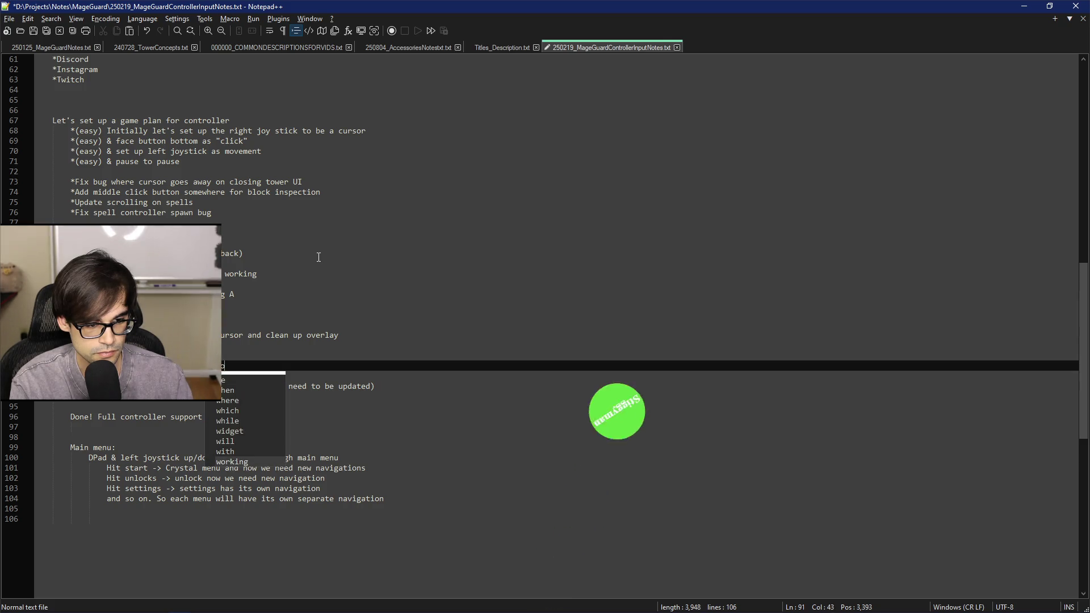
key("Return")
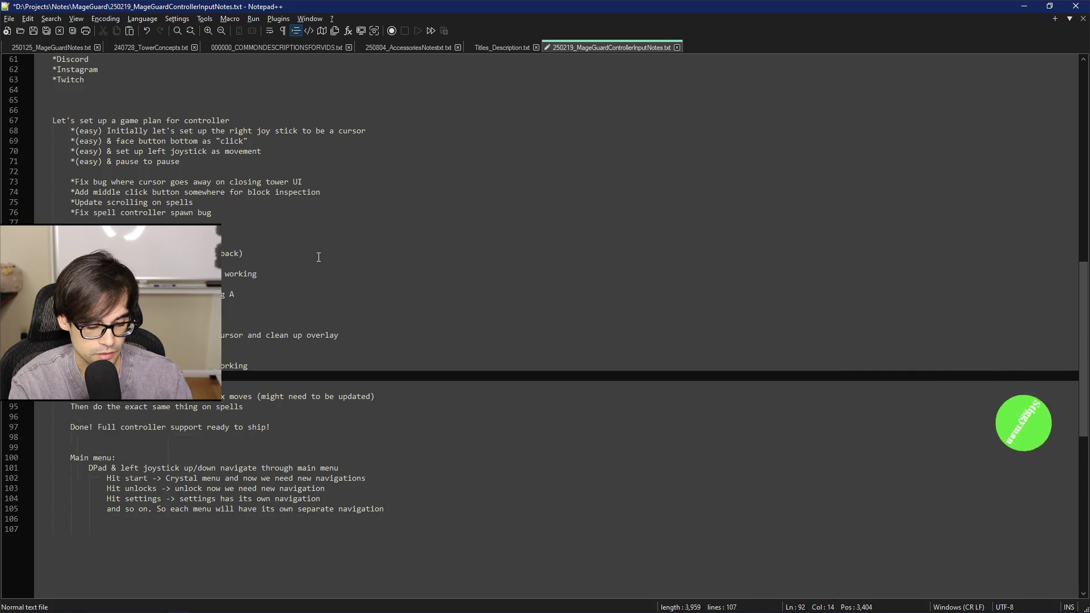
Add the task: hook up/down button to cancel spell list, left/right to cancel tower list.
type("First, hook up")
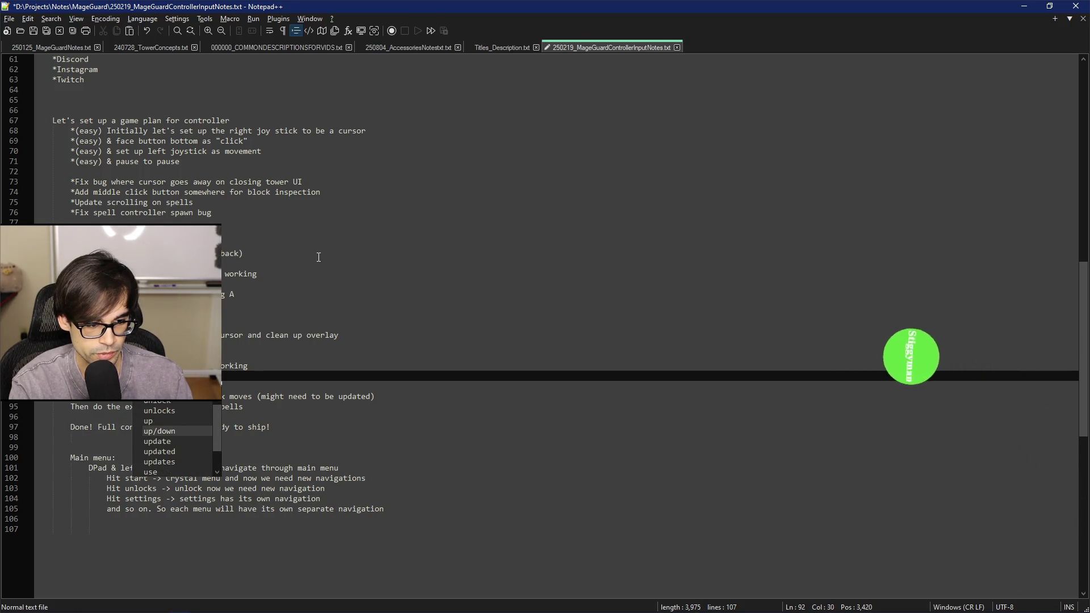
key("Return")
type("button to cancel spe")
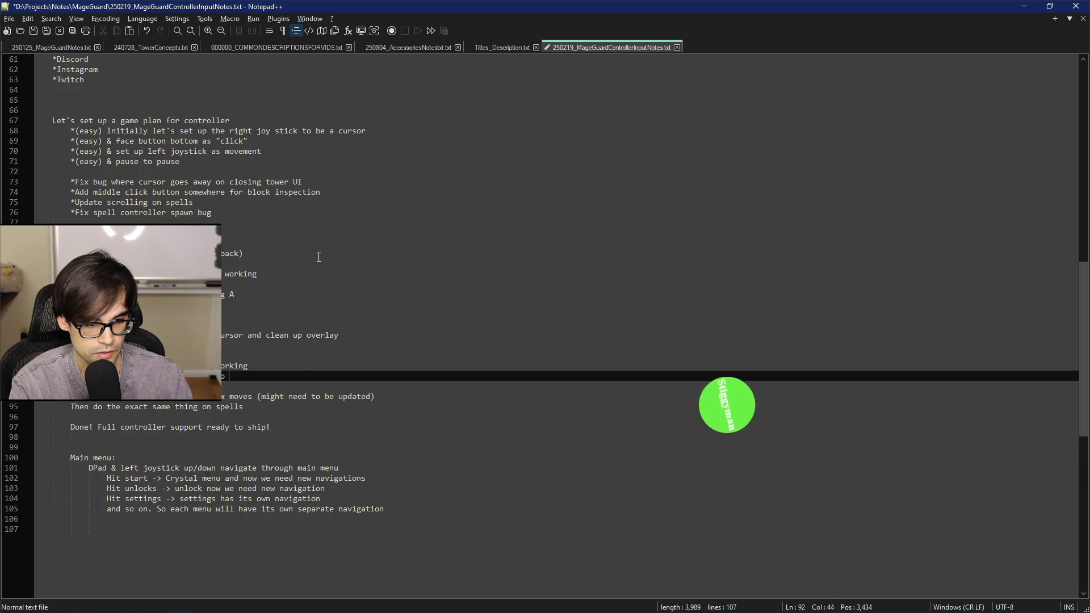
type("ll li")
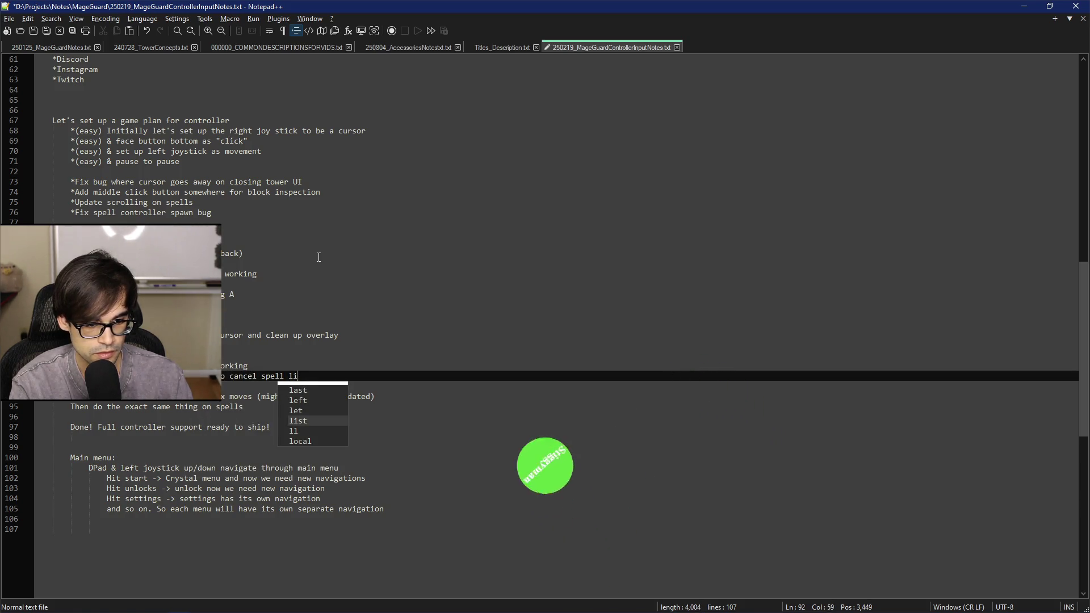
type("st and if we pre")
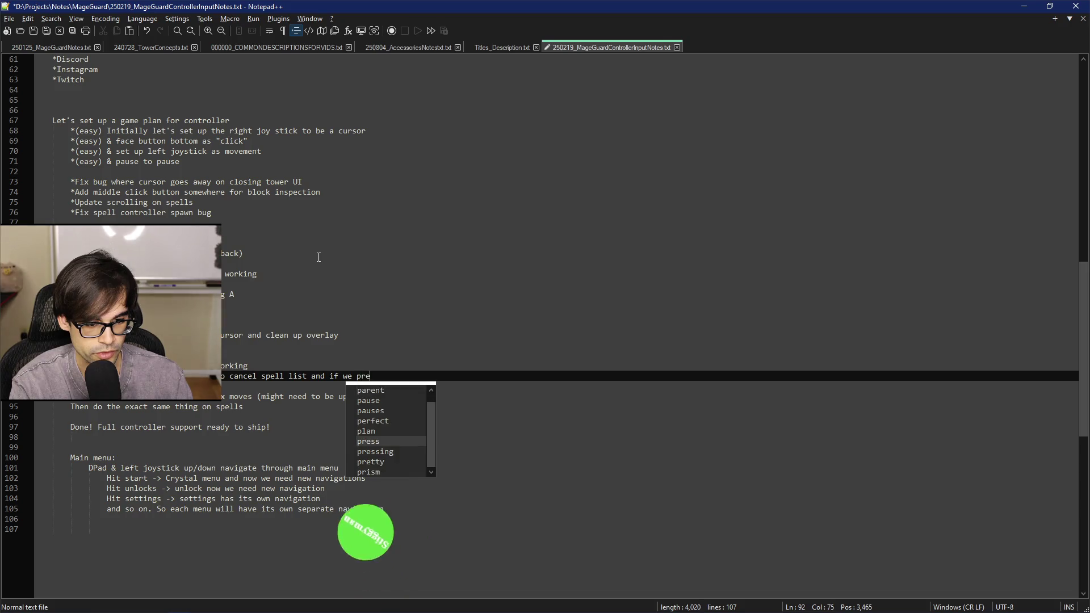
type("ss left/right we n")
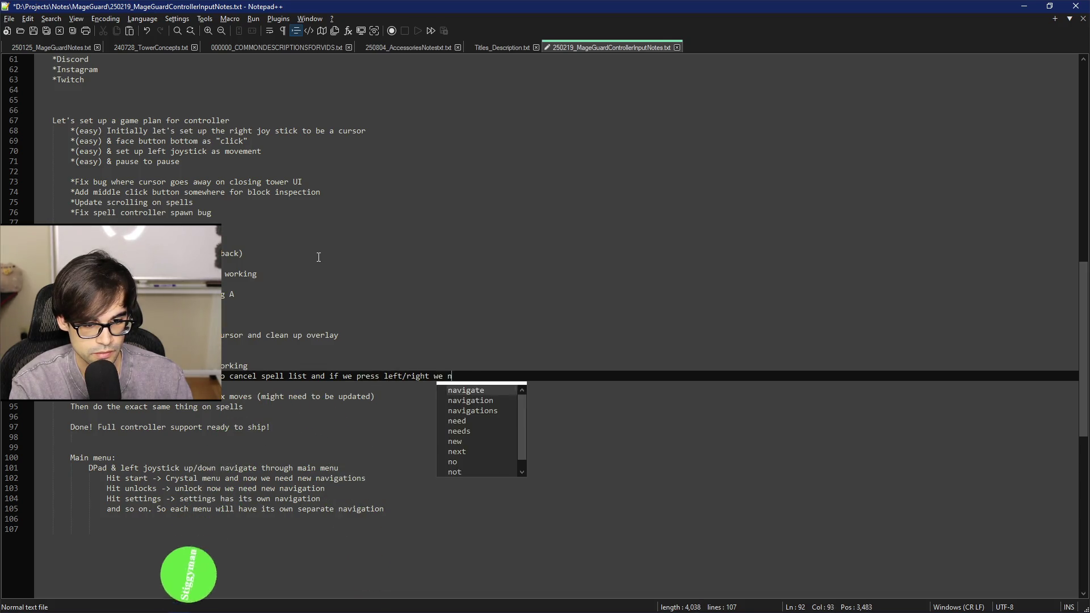
type("eed to cancel ")
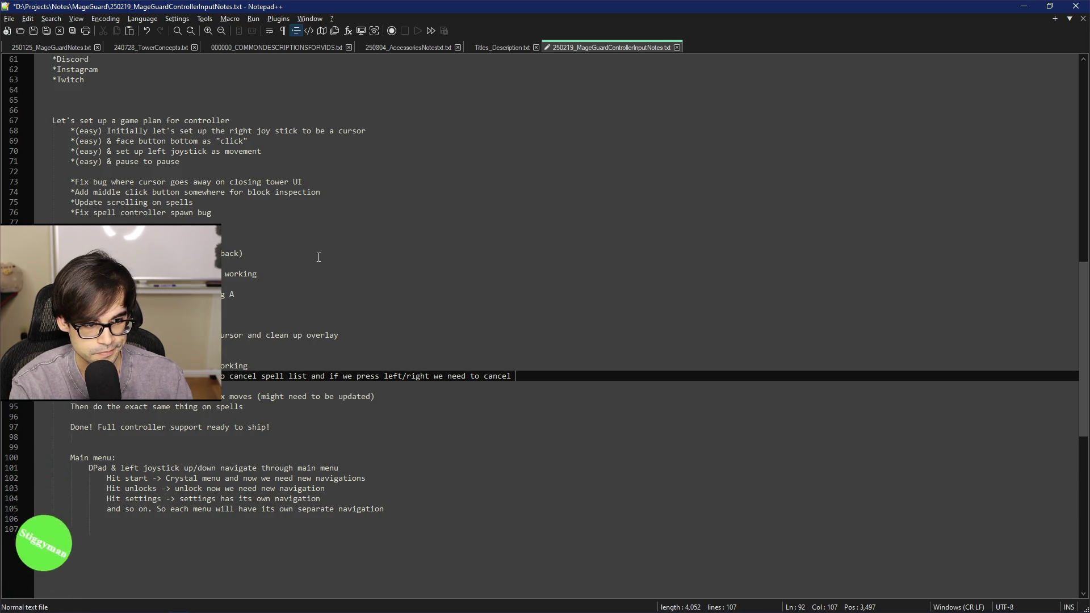
type("tower list")
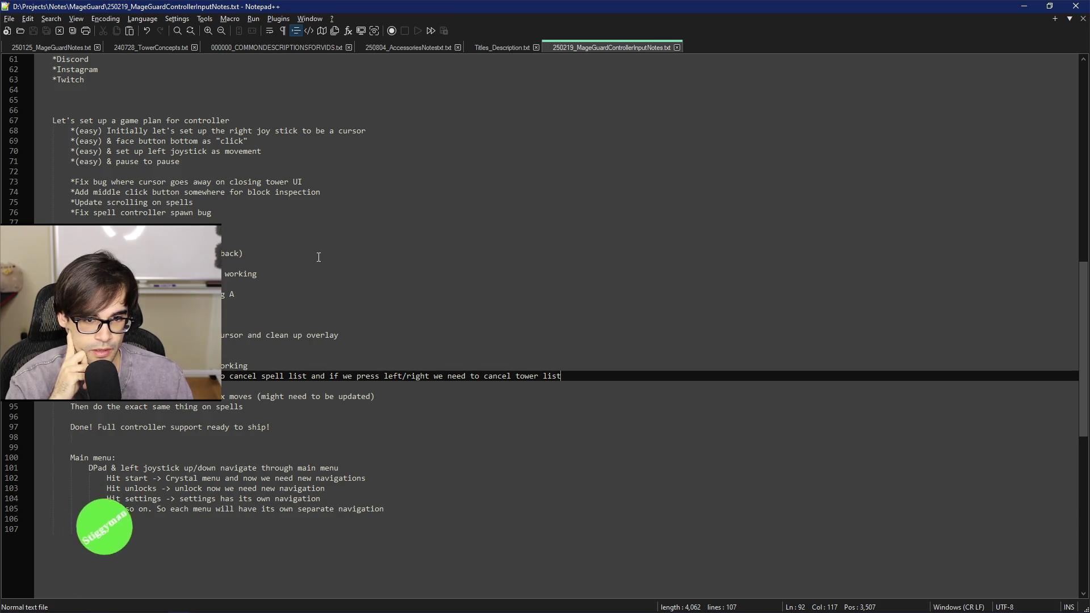
key("shift+Up")
key("shift+Up")
key("shift+Up")
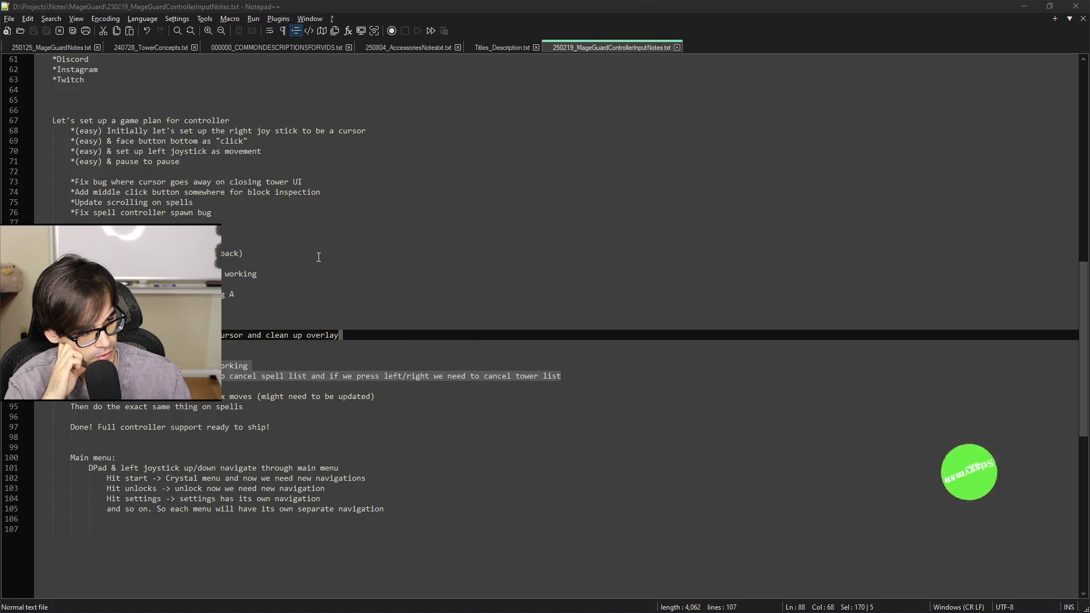
Switch from Notepad++ to the Brave window with the YouTube video.
key("alt+Tab")
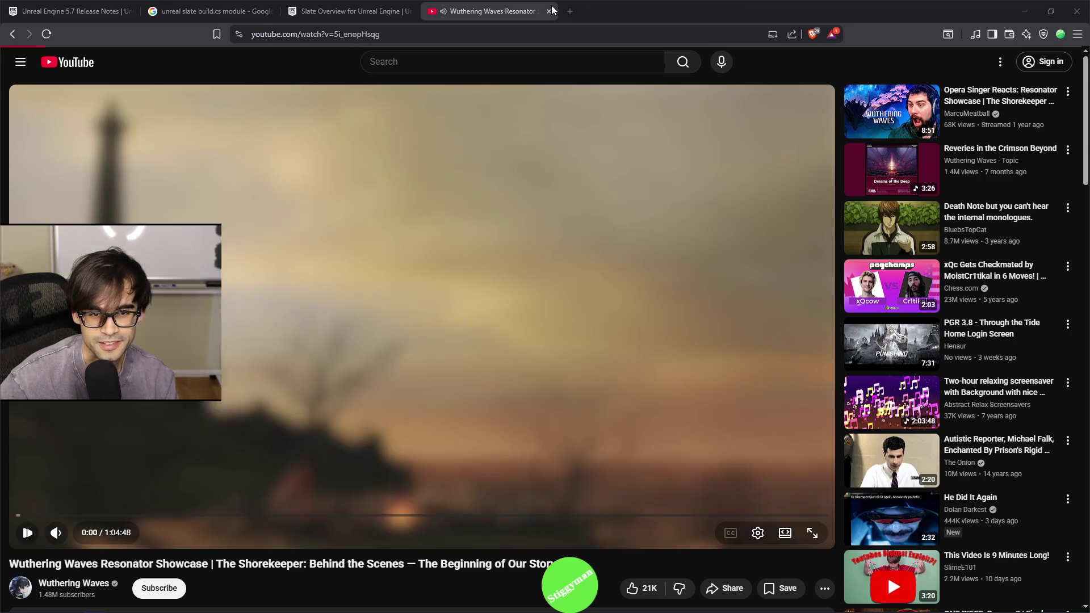
Close the YouTube tab and minimize the browser to bring back the 250219_MageGuardControllerInputNotes.txt notes.
left_click(550, 11)
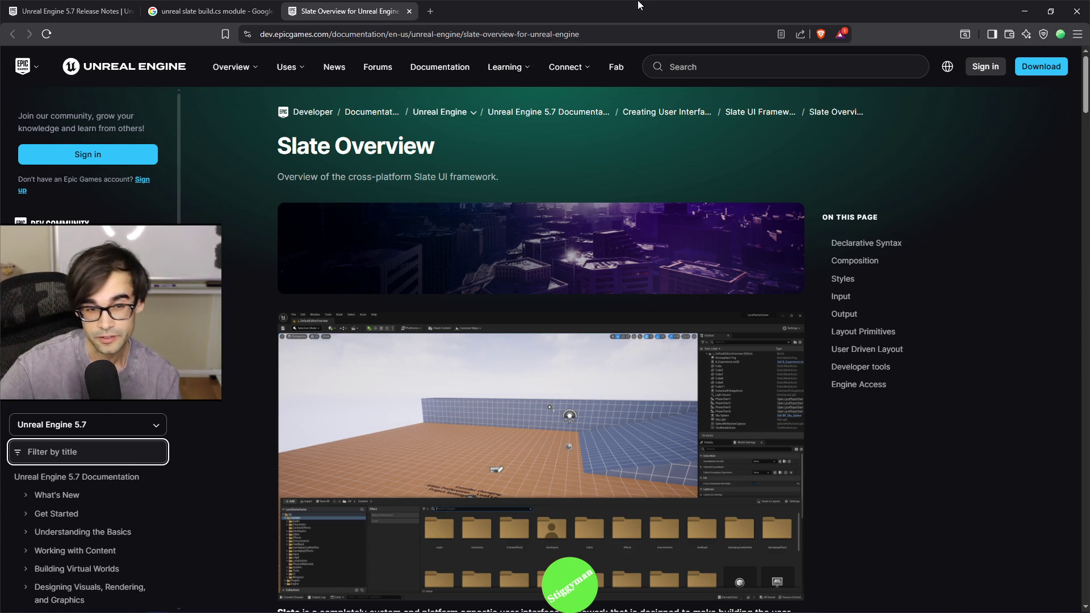
left_click(1025, 11)
left_click(673, 345)
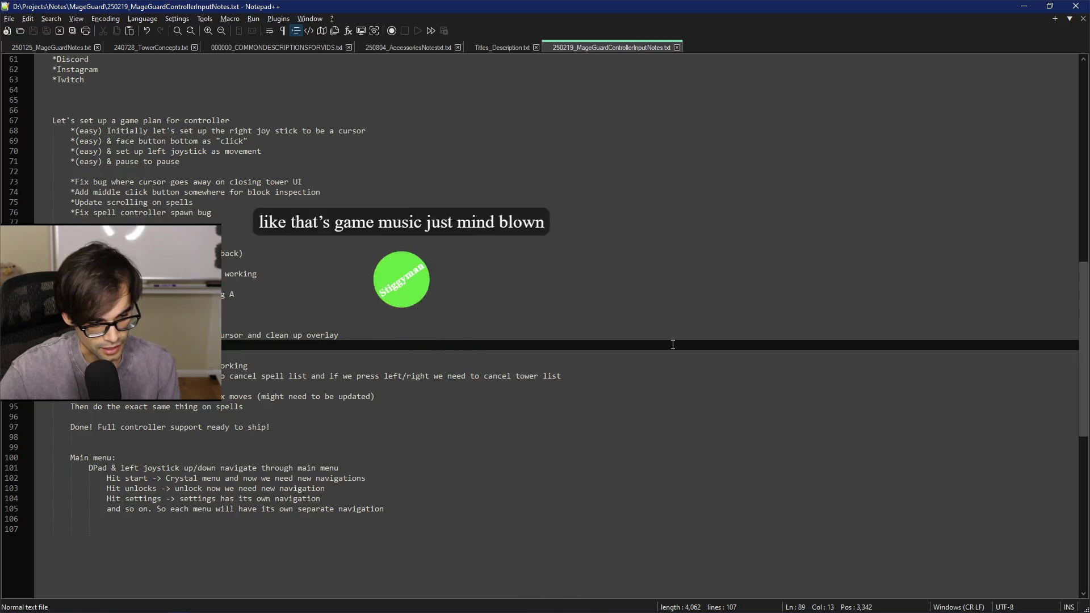